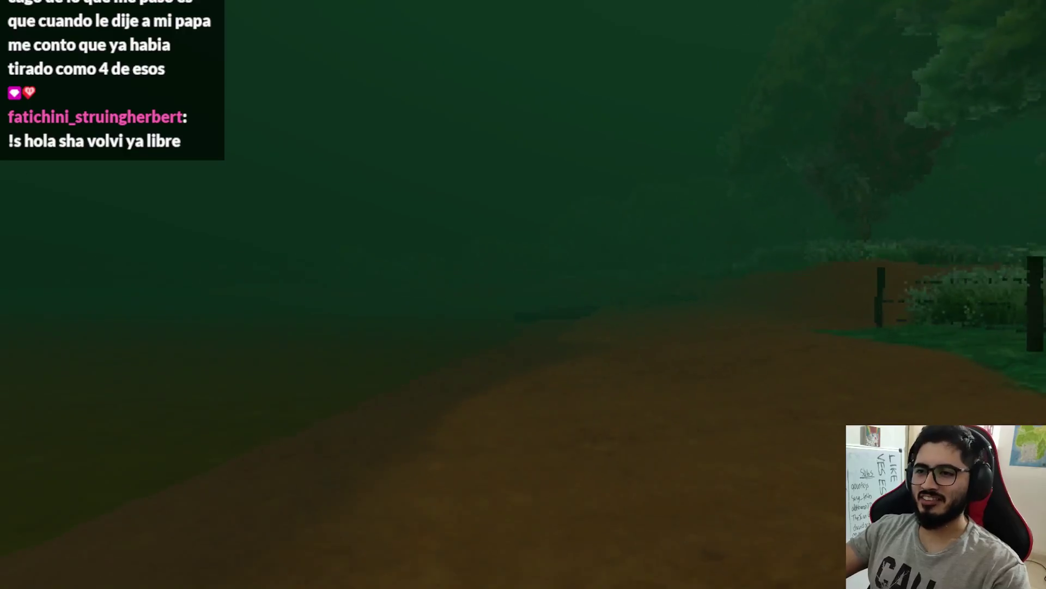
Step: Walk along the dirt path and lake shore past the logs
key(w)
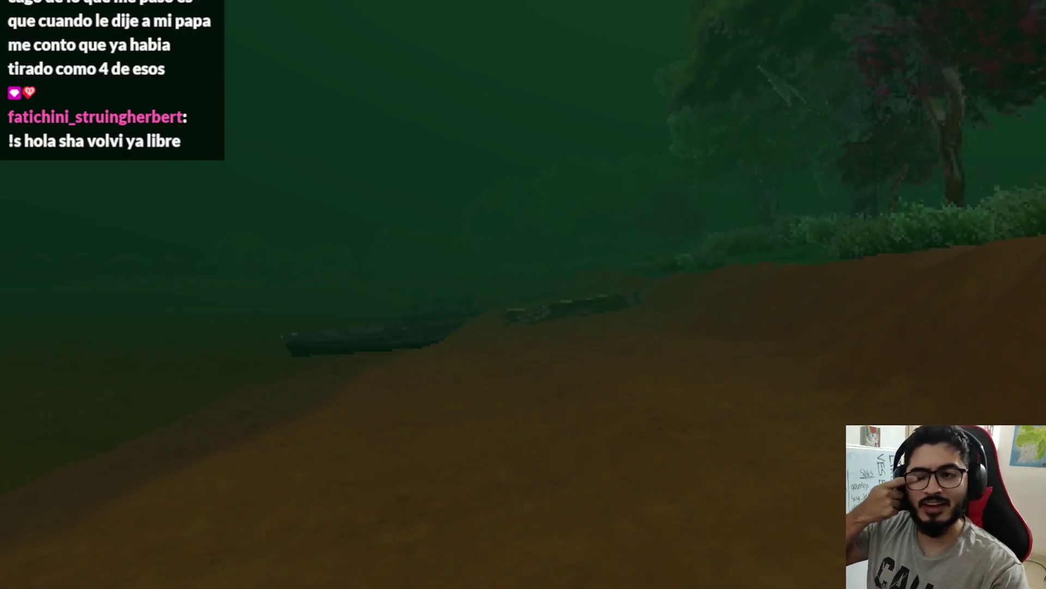
key(w)
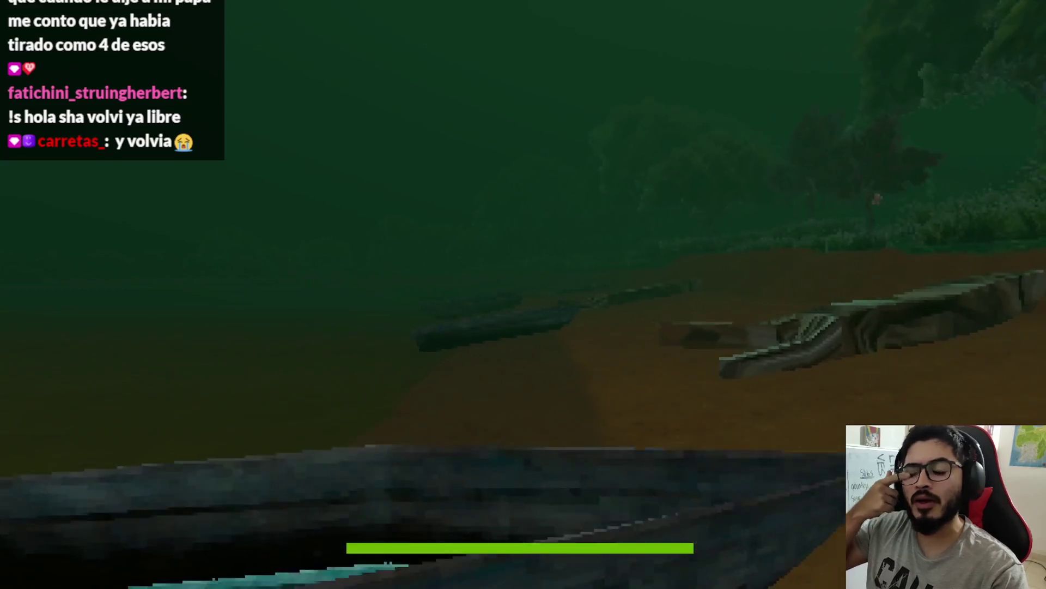
key(w)
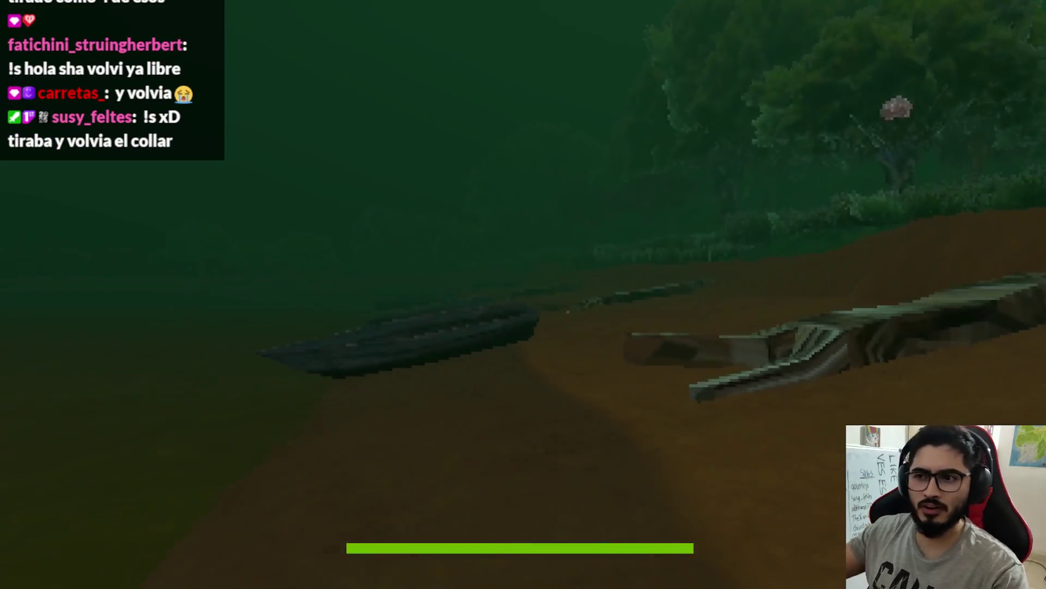
key(w)
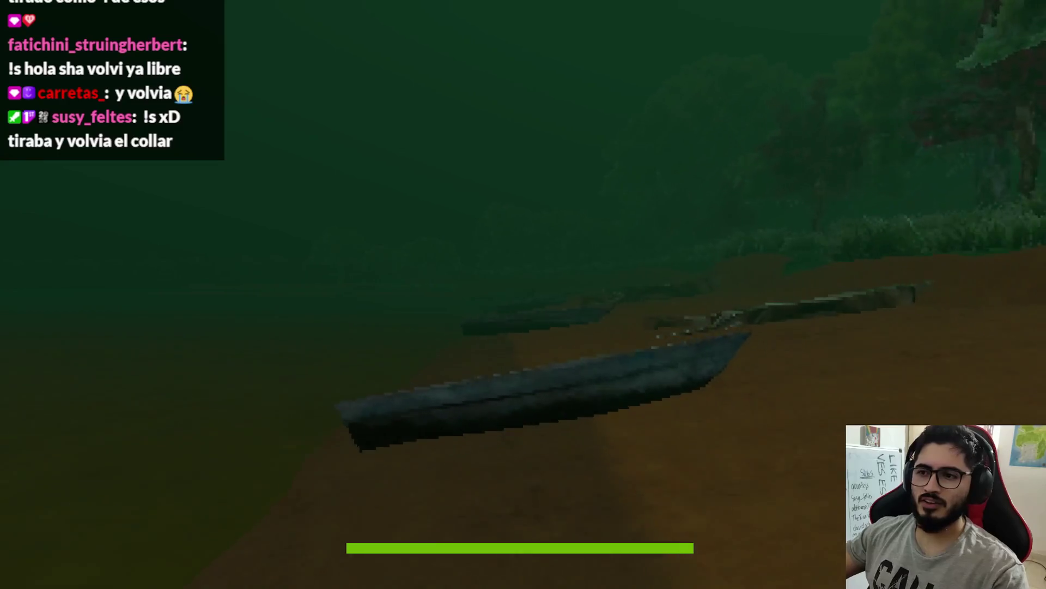
key(w)
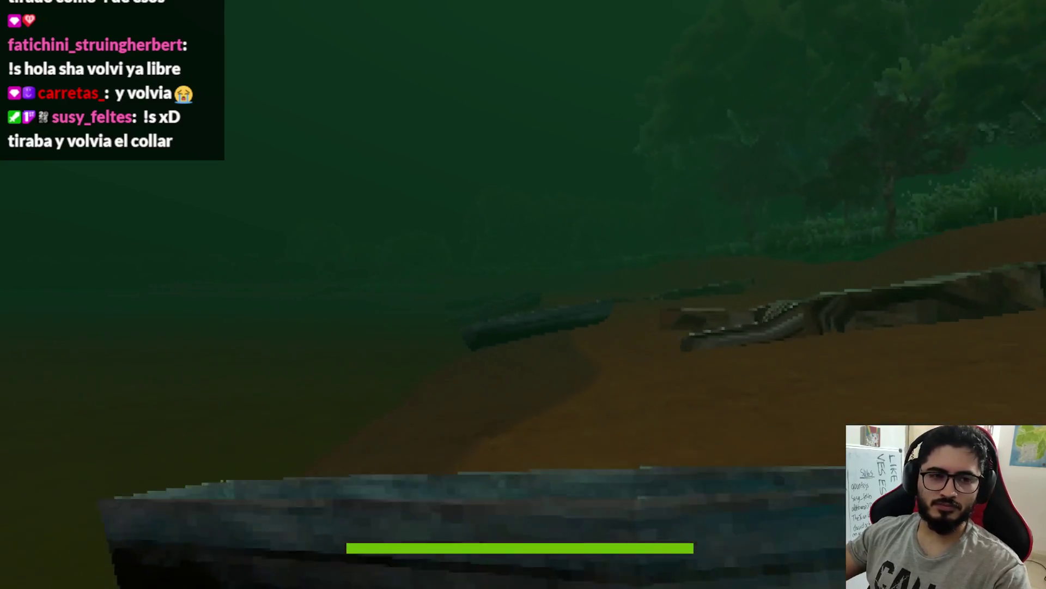
key(w)
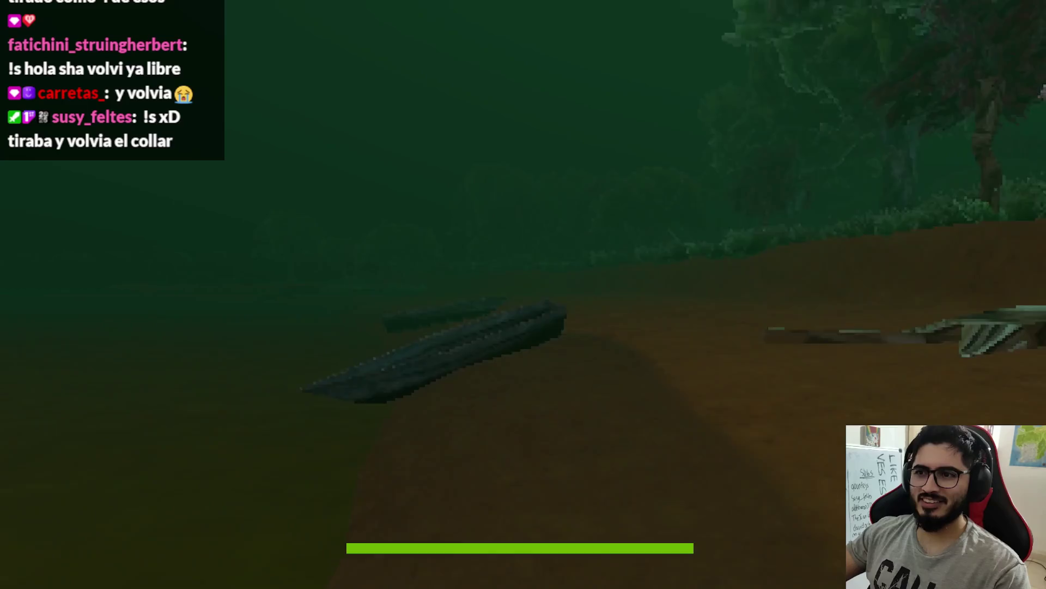
key(w)
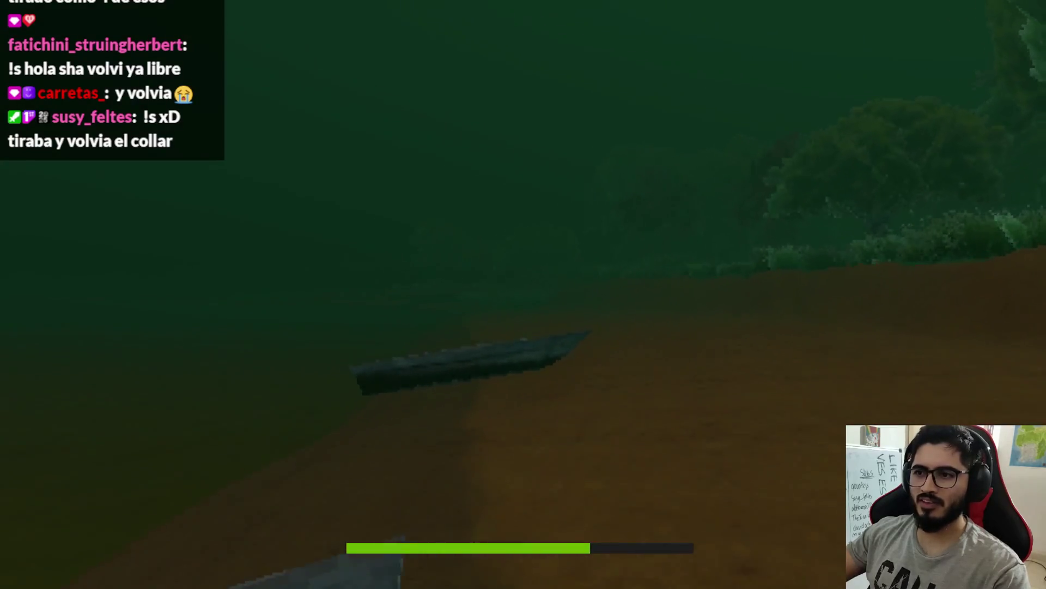
key(w)
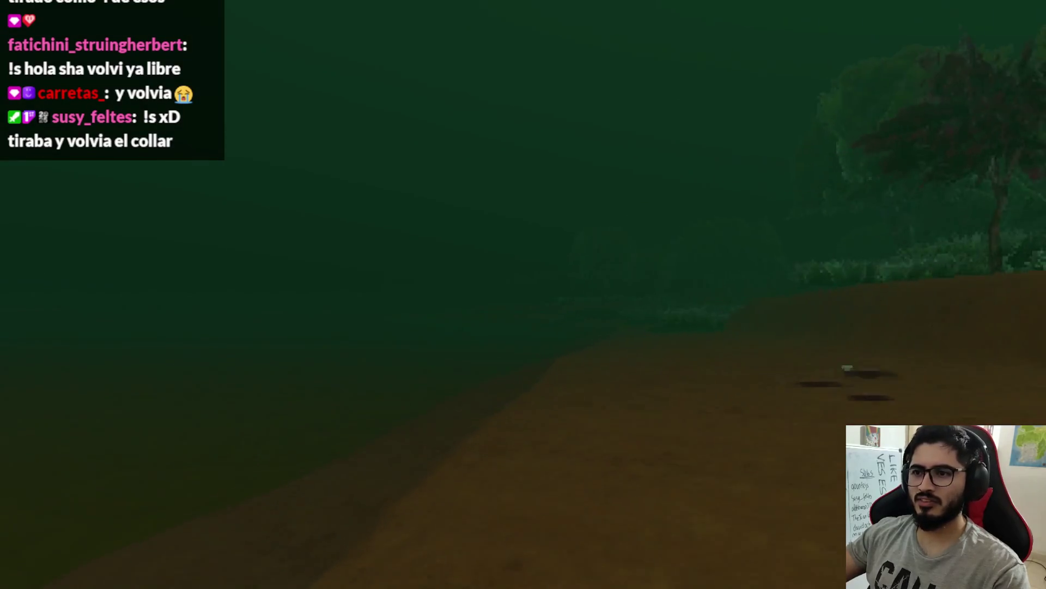
key(w)
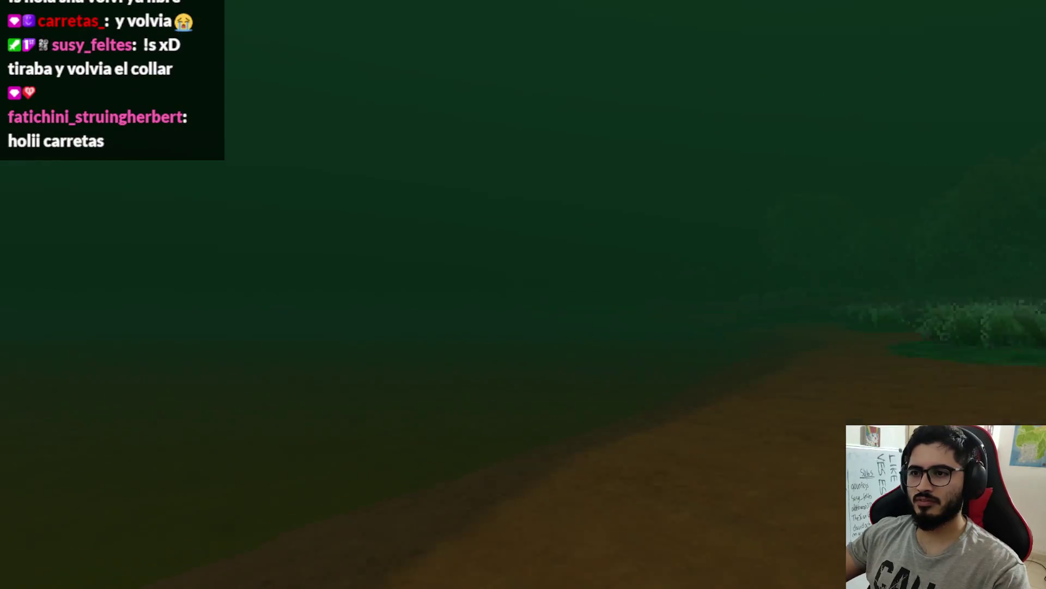
key(w)
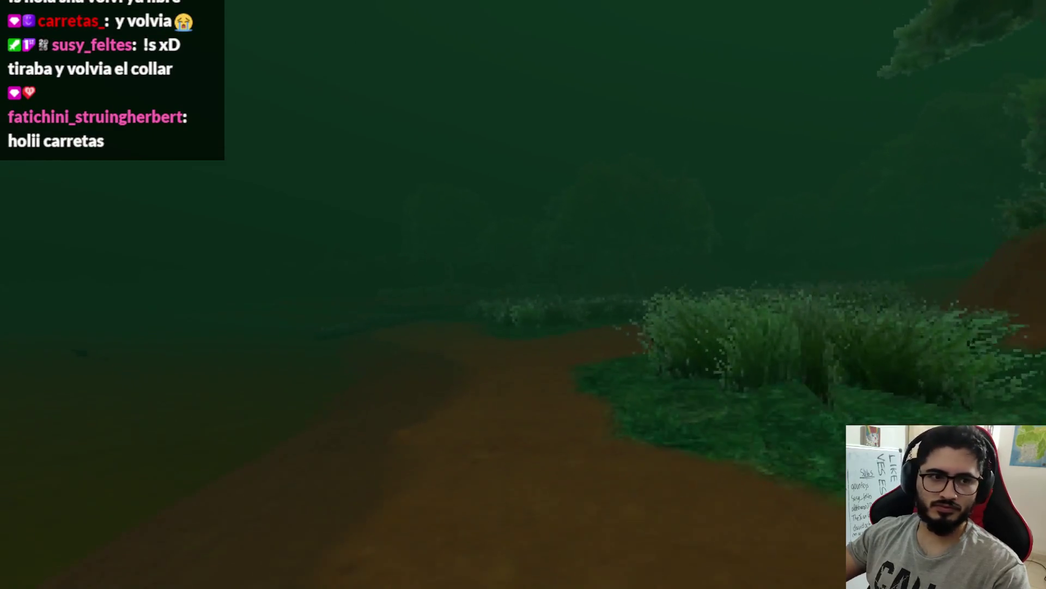
Step: Look across the murky lake toward the logs, then pause and return to the main menu
mouse_move(524, 294)
mouse_down()
mouse_move(469, 295)
mouse_move(295, 351)
mouse_up()
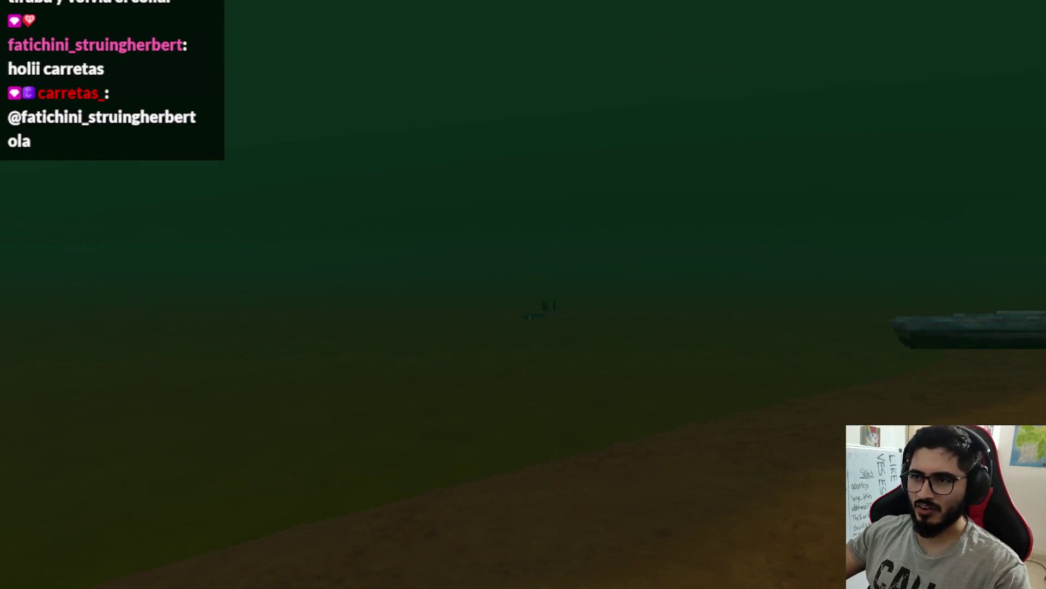
mouse_move(523, 295)
mouse_down()
mouse_move(414, 316)
mouse_move(637, 306)
mouse_move(376, 294)
mouse_up()
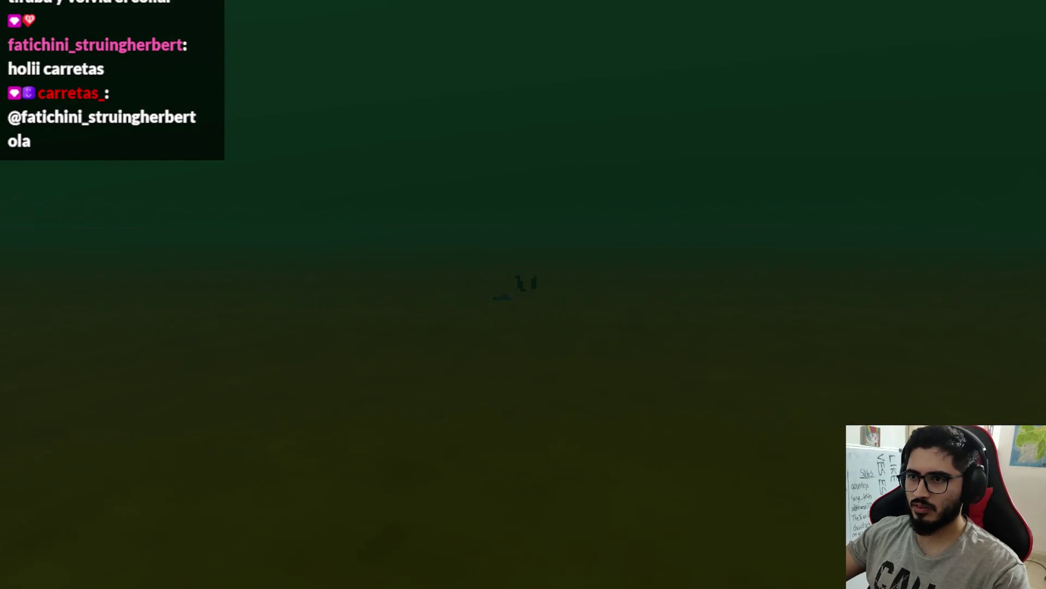
mouse_move(524, 294)
mouse_down()
mouse_move(708, 294)
mouse_move(501, 294)
mouse_up()
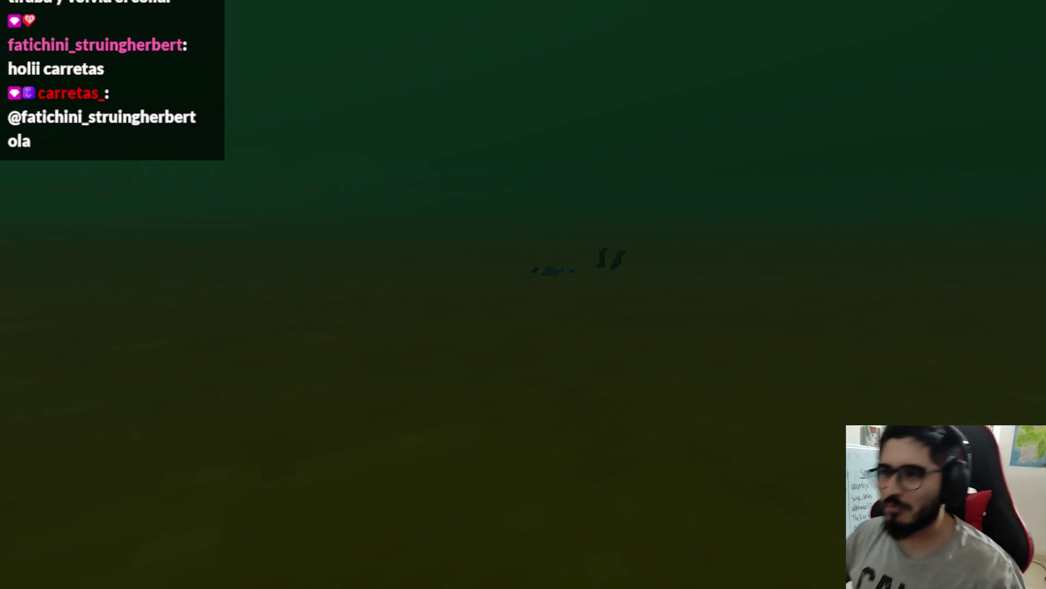
key(Escape)
click(518, 400)
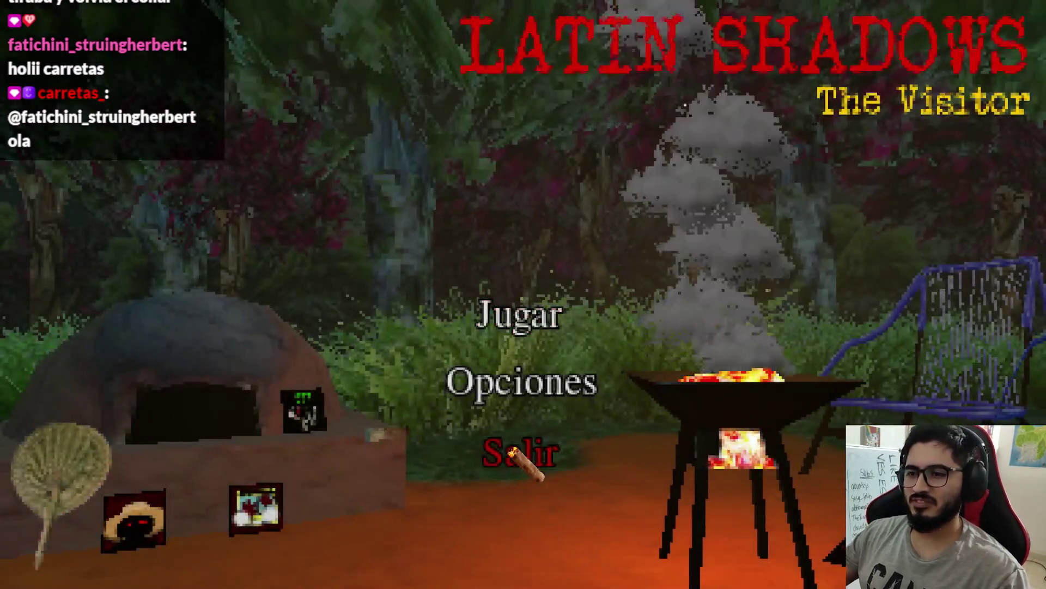
Step: Quit the game and clear the WorldEnvironment's Environment in the 3D view
click(521, 446)
key(Up)
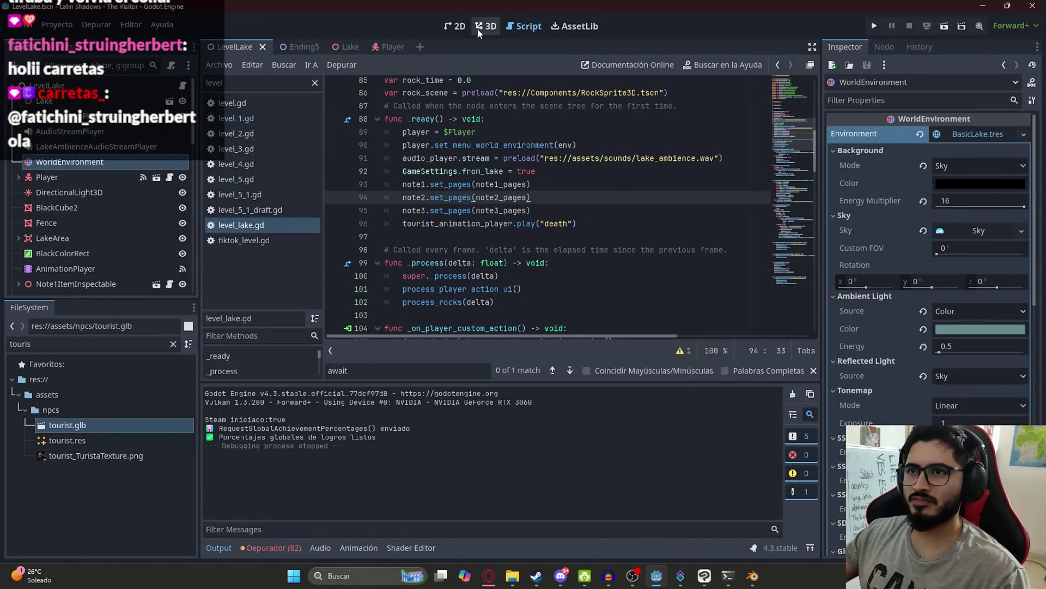
click(486, 27)
click(923, 134)
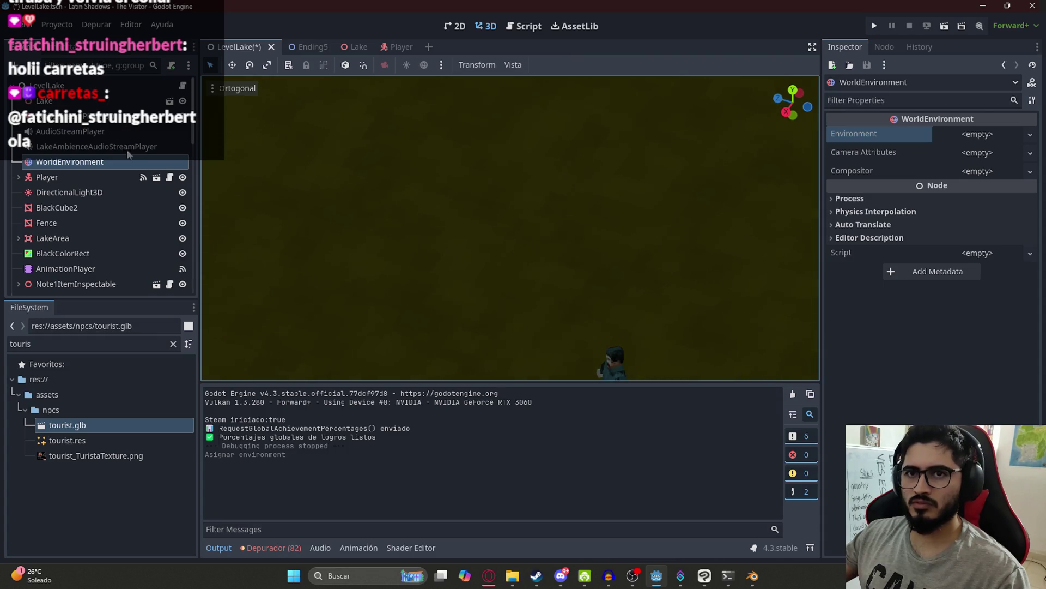
Step: Move the tourist node to a new spot near the shore logs and save LevelLake
click(617, 358)
click(29, 227)
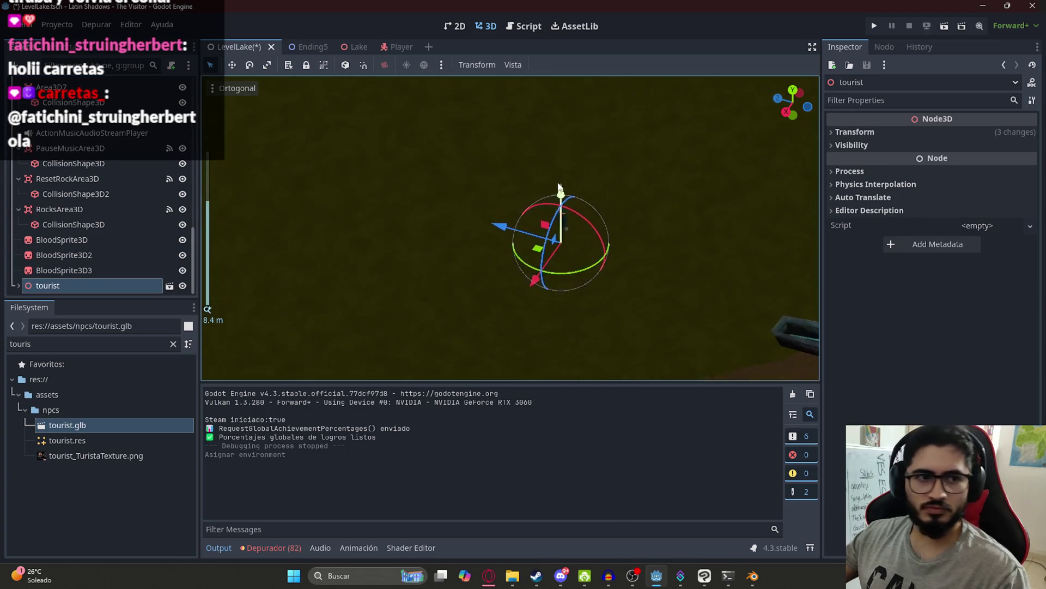
drag(559, 188, 591, 246)
scroll(588, 374, down, 5)
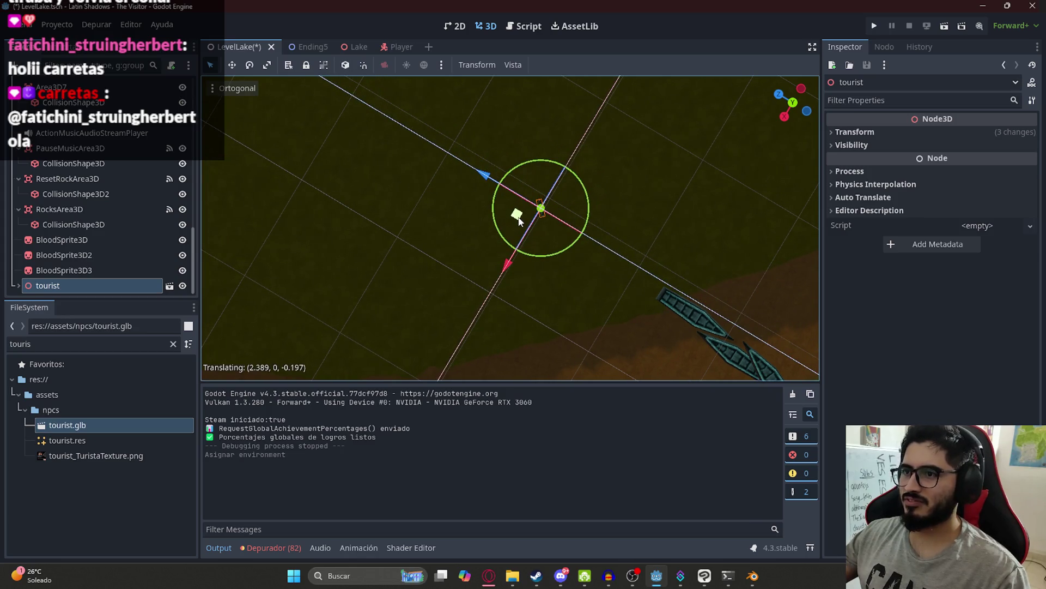
click(518, 219)
key(ctrl+s)
scroll(100, 154, up, 8)
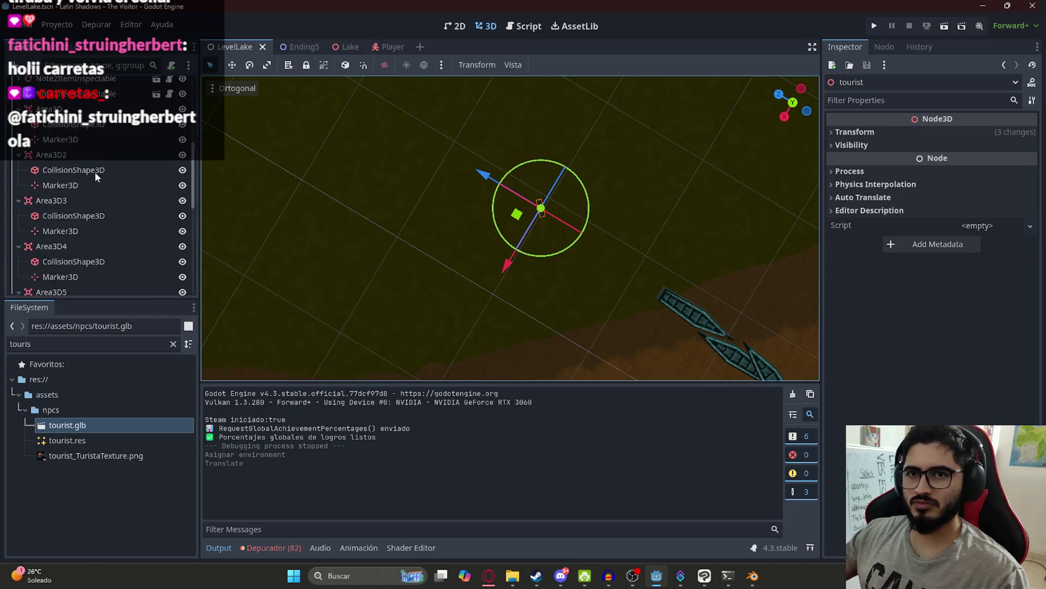
click(77, 103)
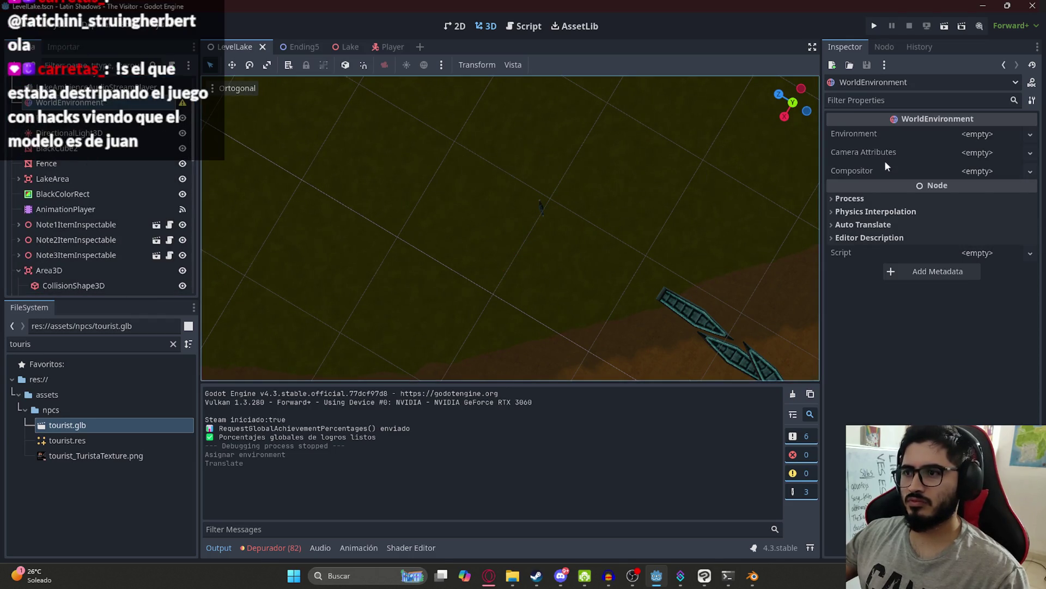
Step: Assign BasicLake.tres as the WorldEnvironment's Environment and save LevelLake
click(983, 172)
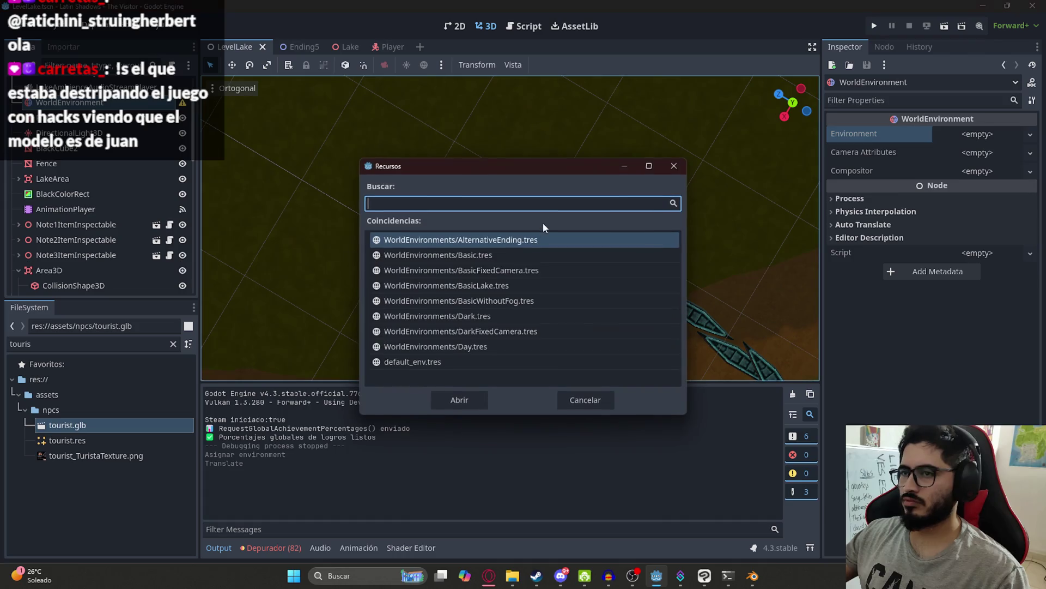
double_click(432, 256)
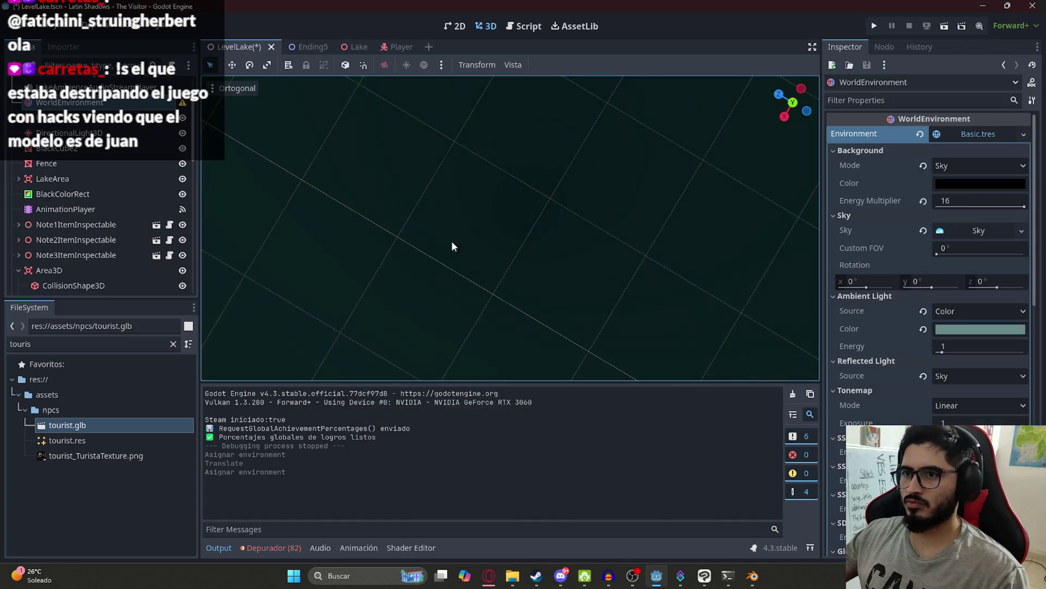
click(921, 135)
click(981, 172)
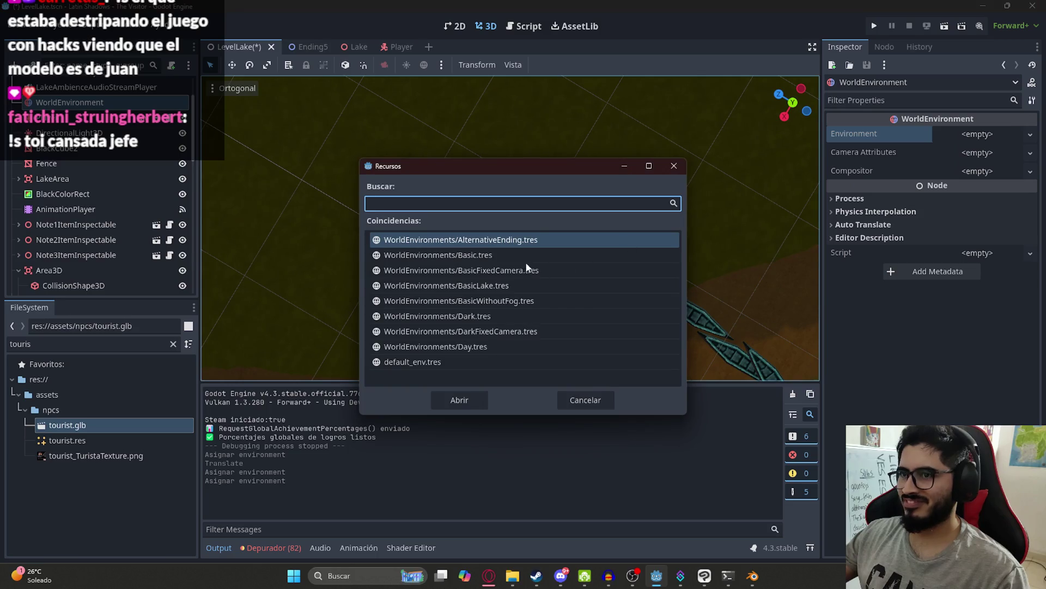
double_click(492, 291)
key(ctrl+s)
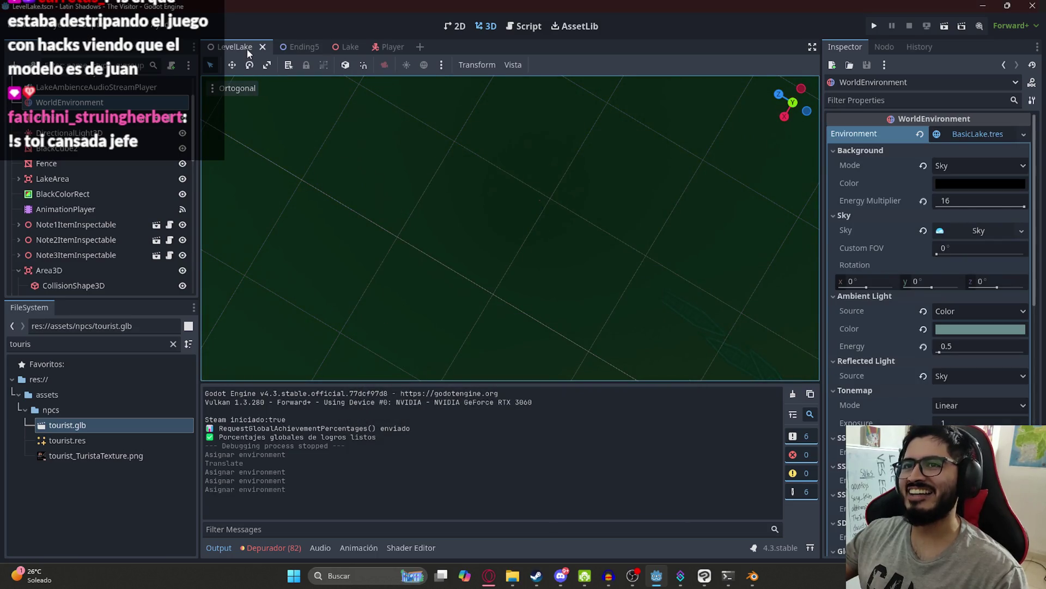
right_click(248, 49)
Step: Launch the game, pick up the bloodstained note, read both pages, and close it
click(299, 141)
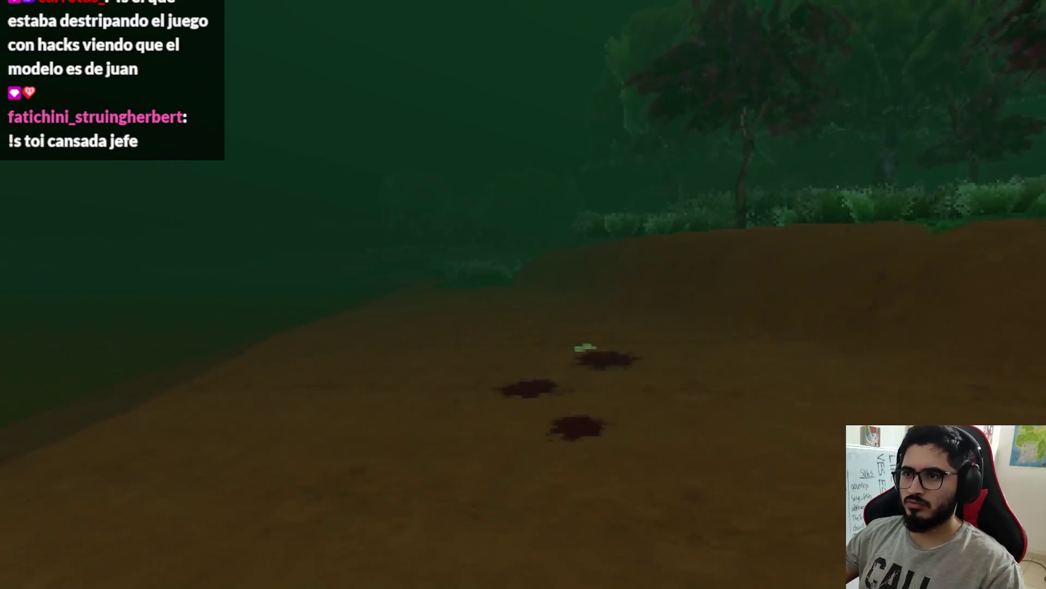
key(e)
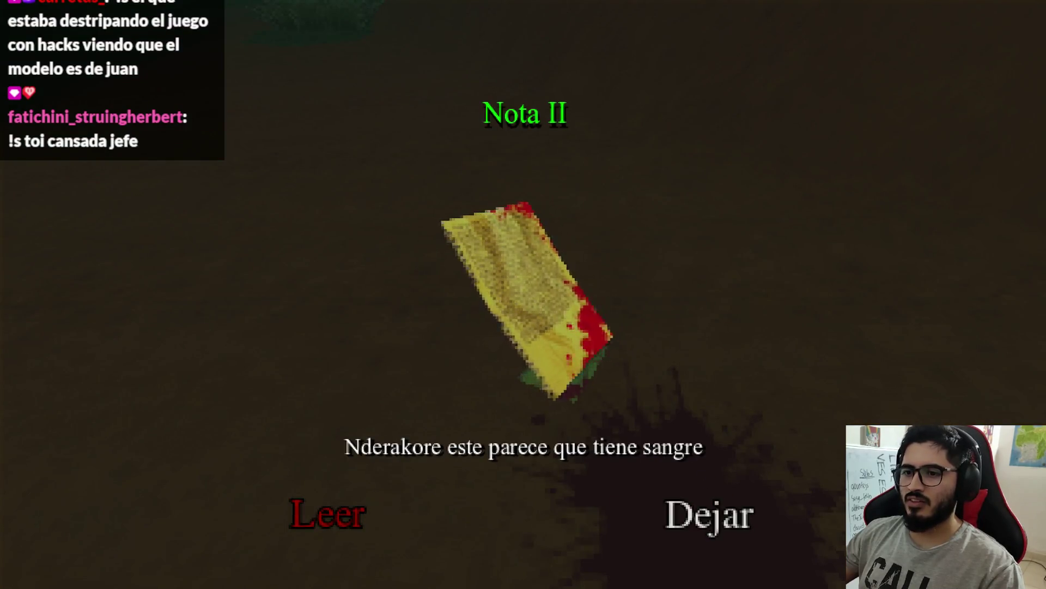
click(327, 515)
click(807, 518)
key(Escape)
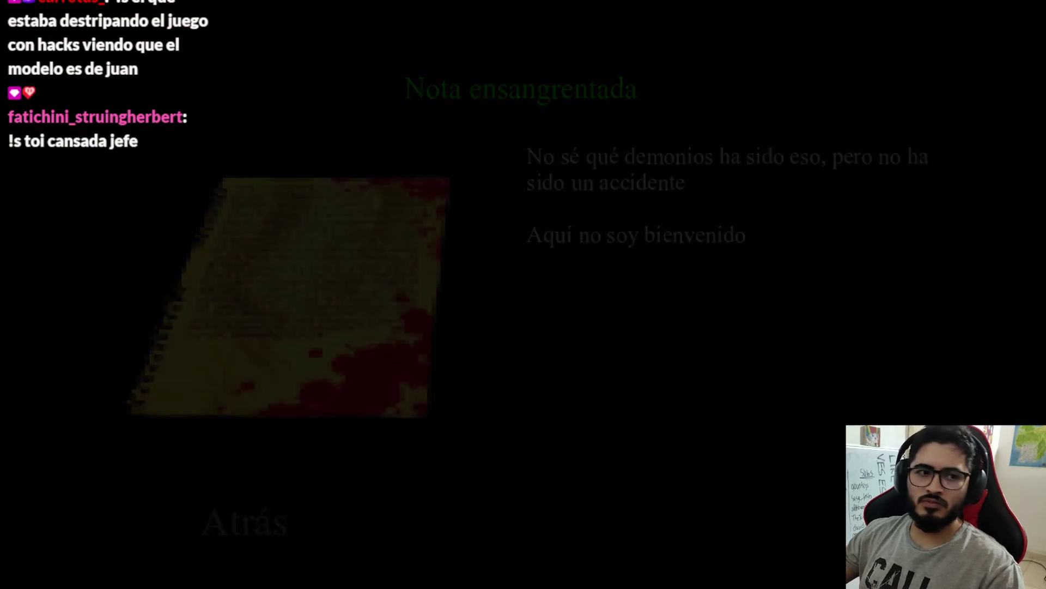
Step: Walk the path to the lakeside and read Nota cerca de la Laguna
key(w)
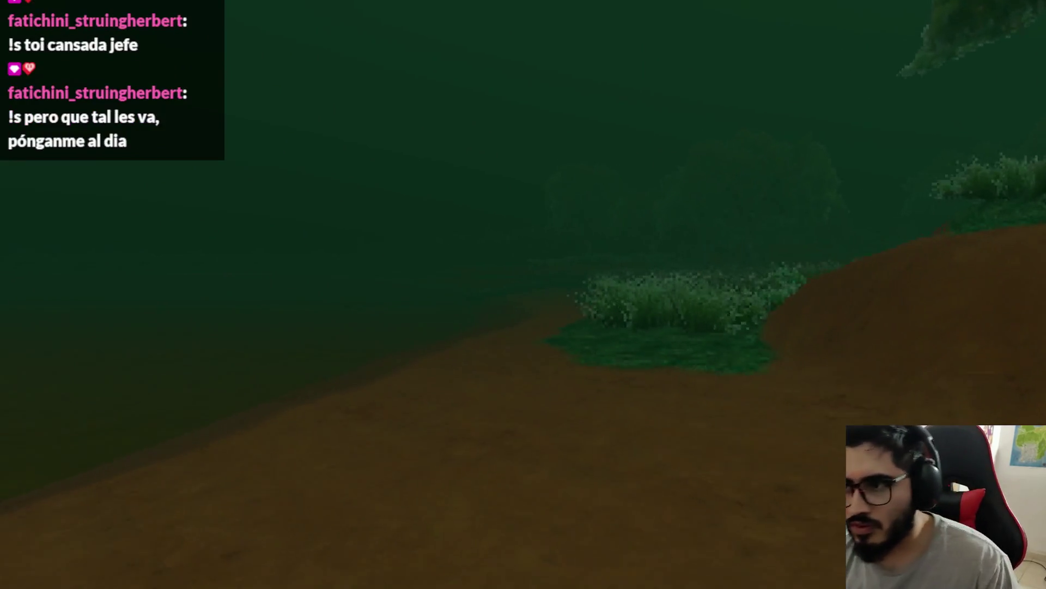
key(w)
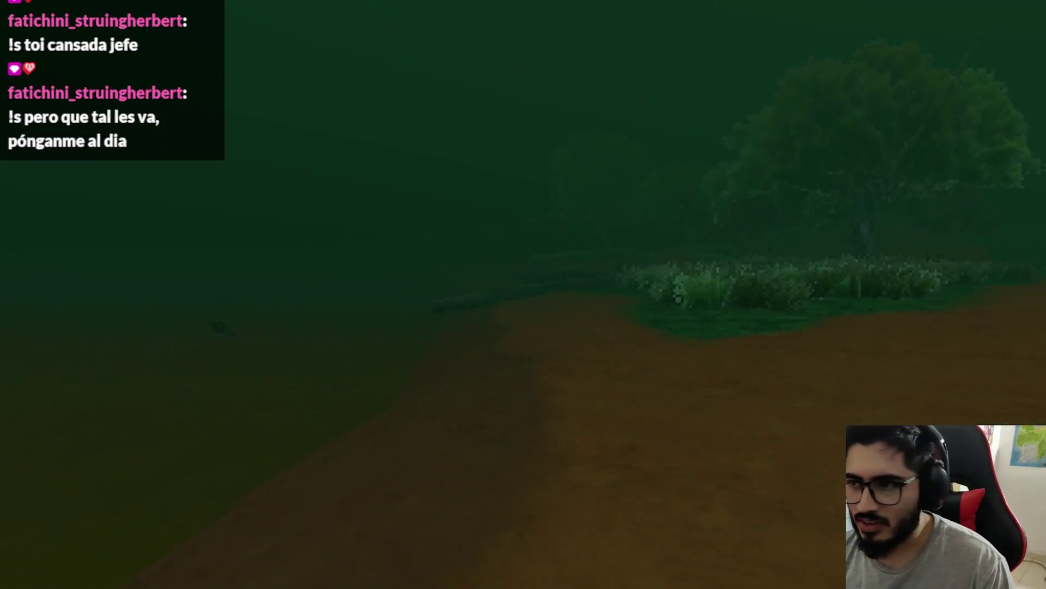
key(w)
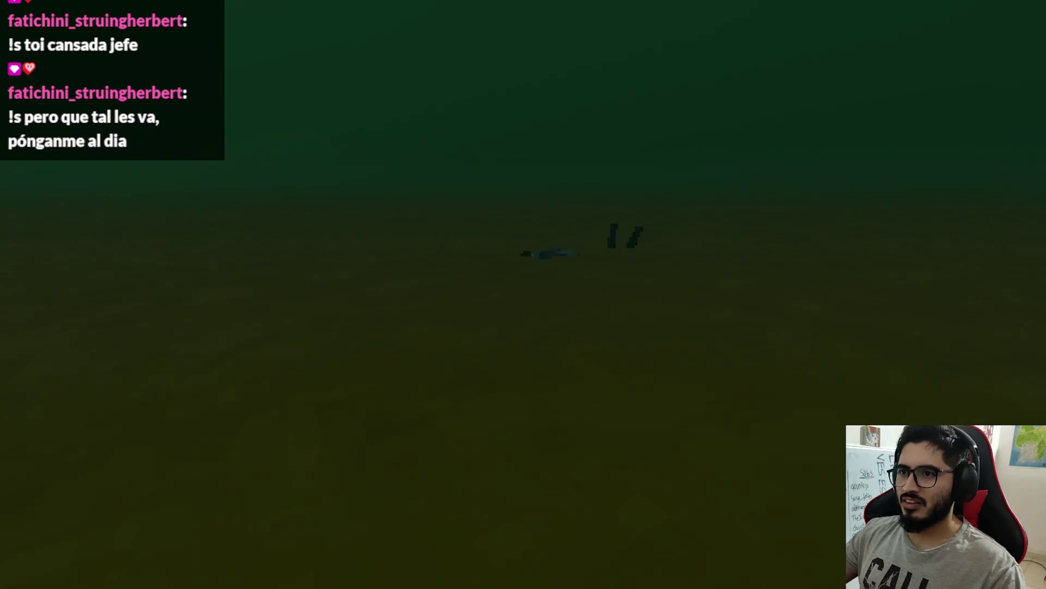
key(w)
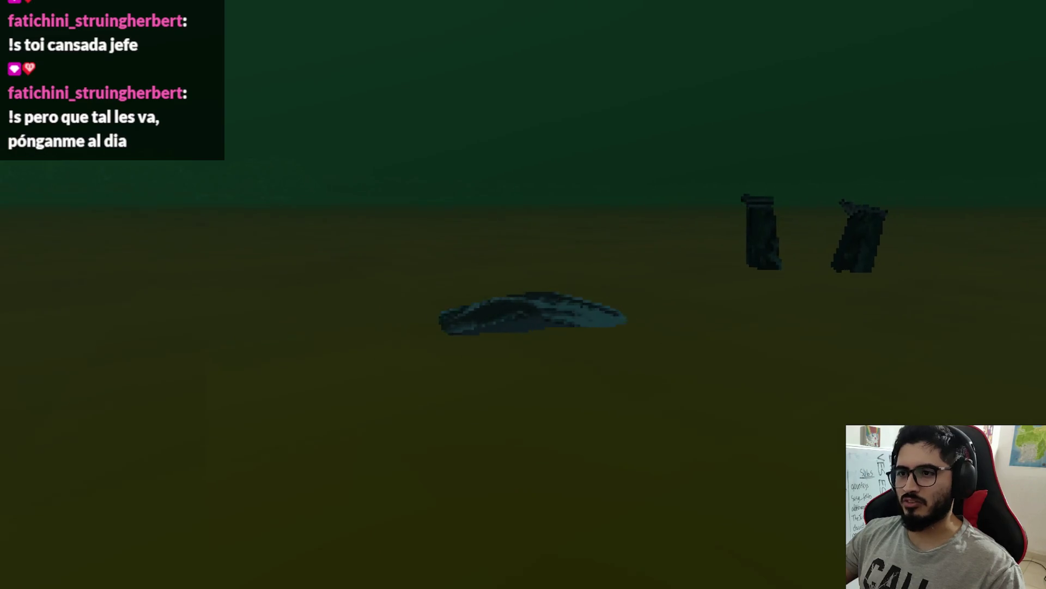
key(w)
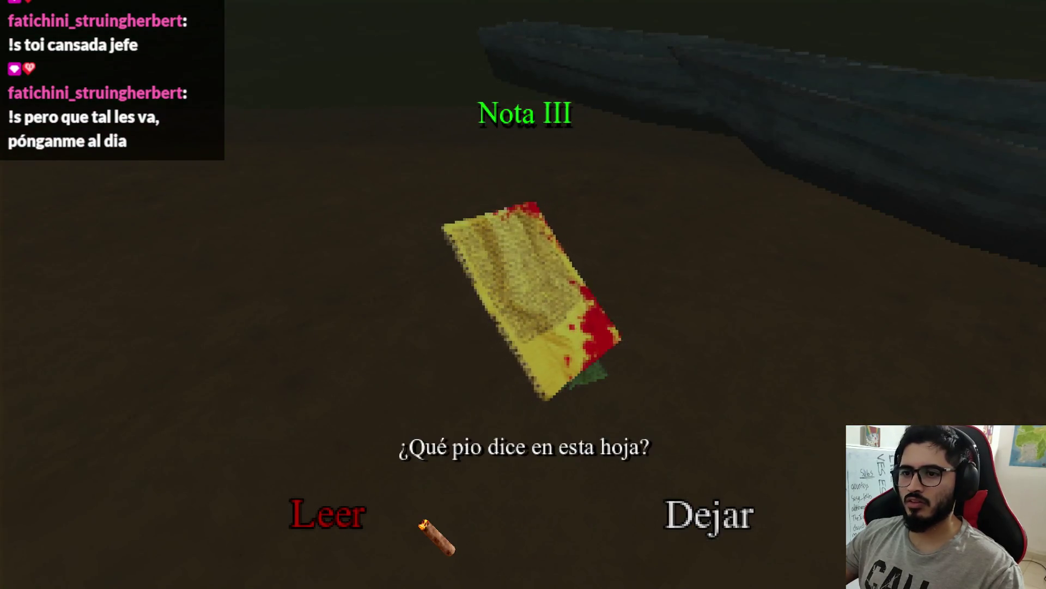
click(422, 520)
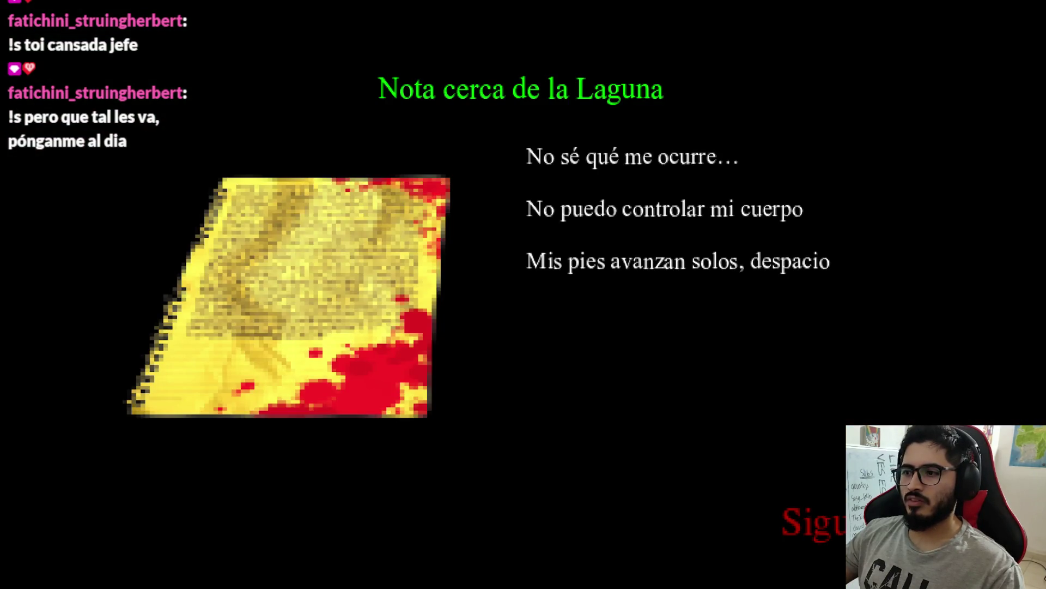
click(815, 521)
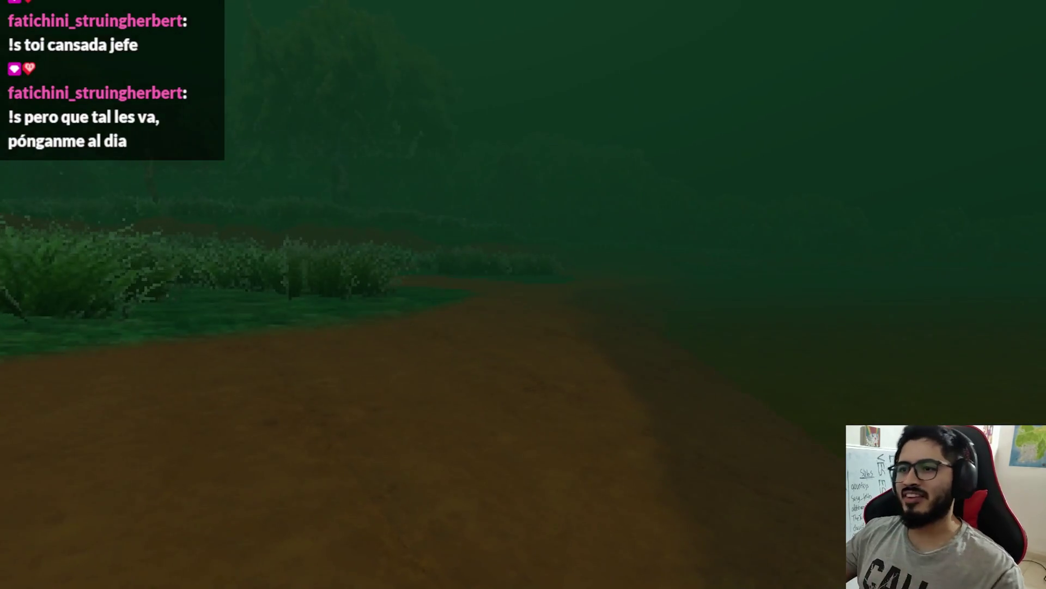
Step: Quit the game to the editor and run the LevelLake scene again from its tab
key(Escape)
click(472, 426)
right_click(204, 47)
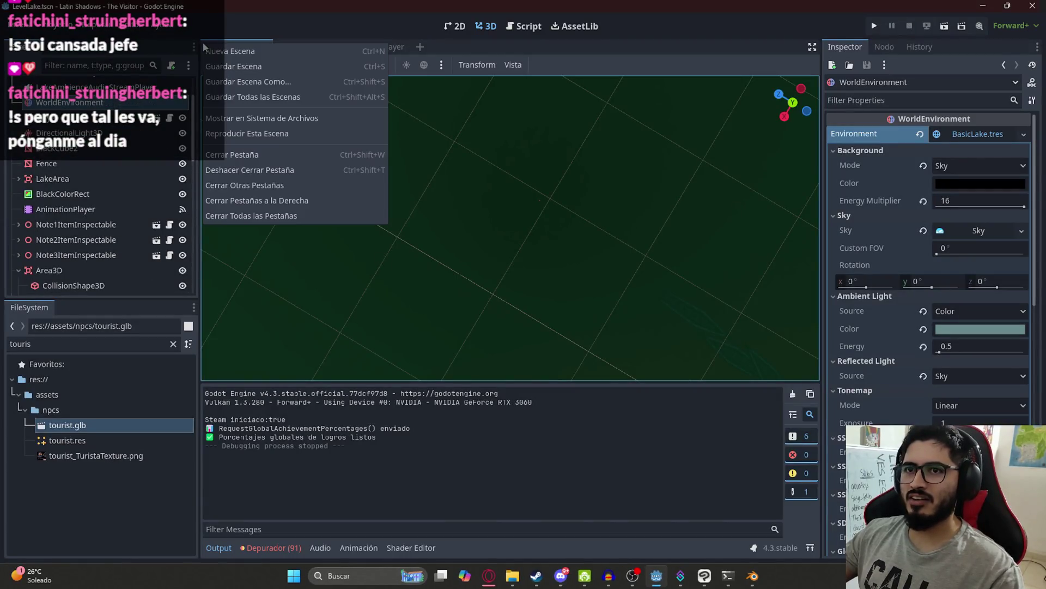
right_click(226, 37)
right_click(224, 43)
click(288, 133)
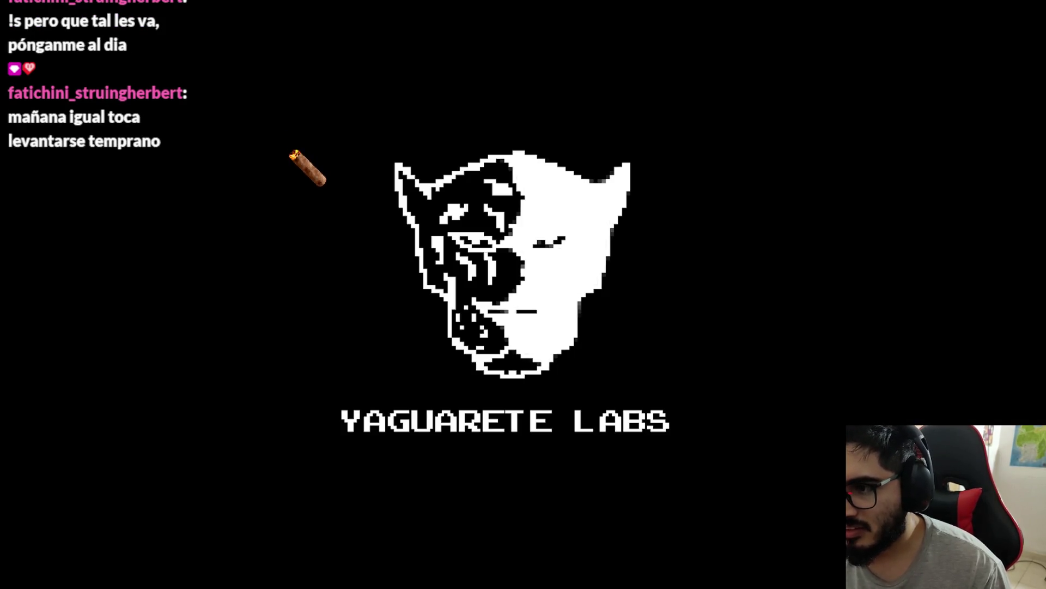
Step: Walk the lake path past the fence and fallen log until the Travesura Mortal ending
key(w)
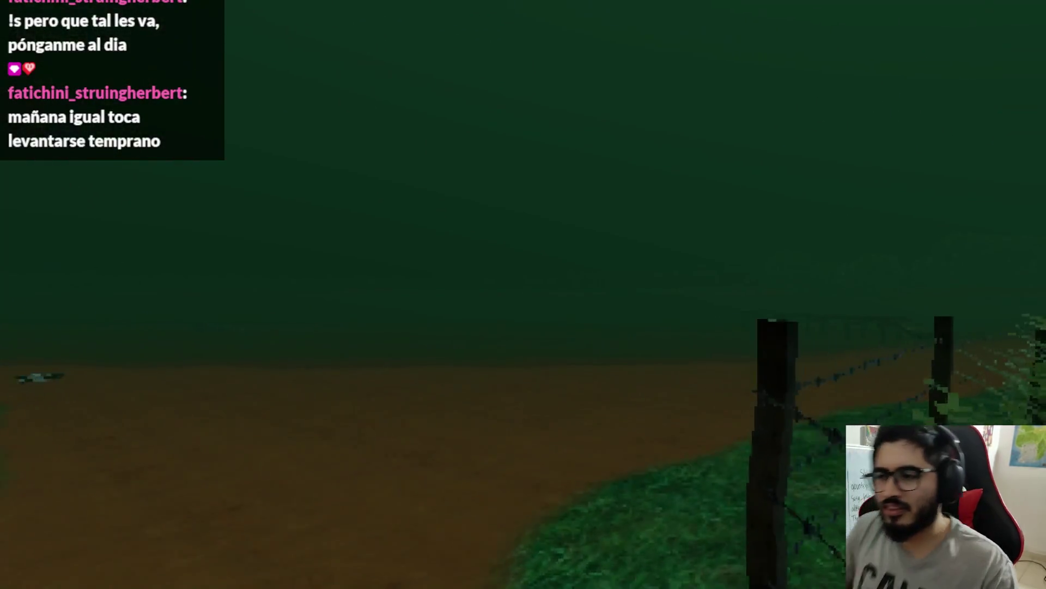
key(w)
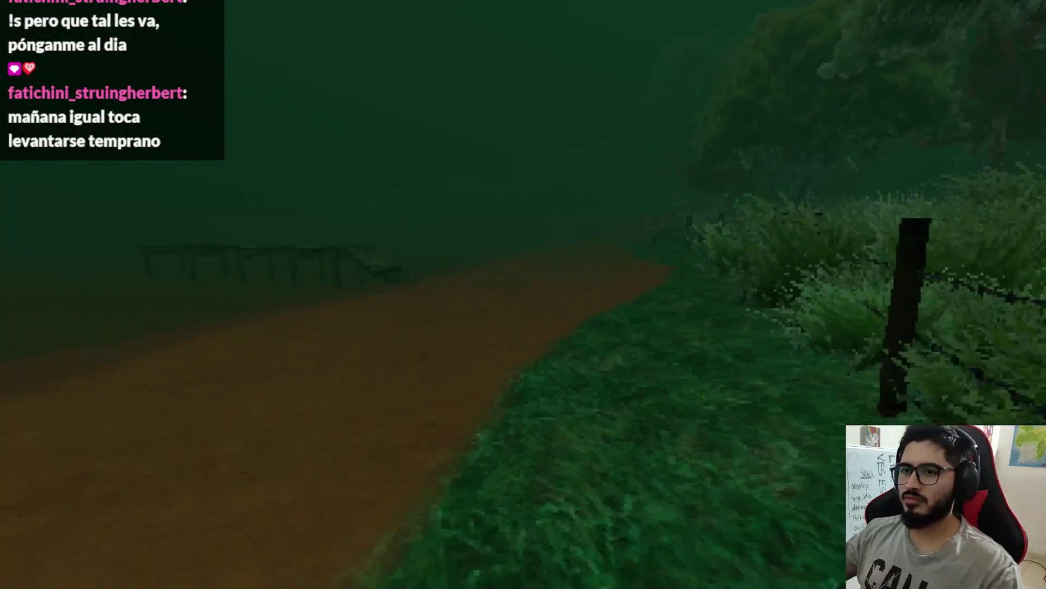
key(w)
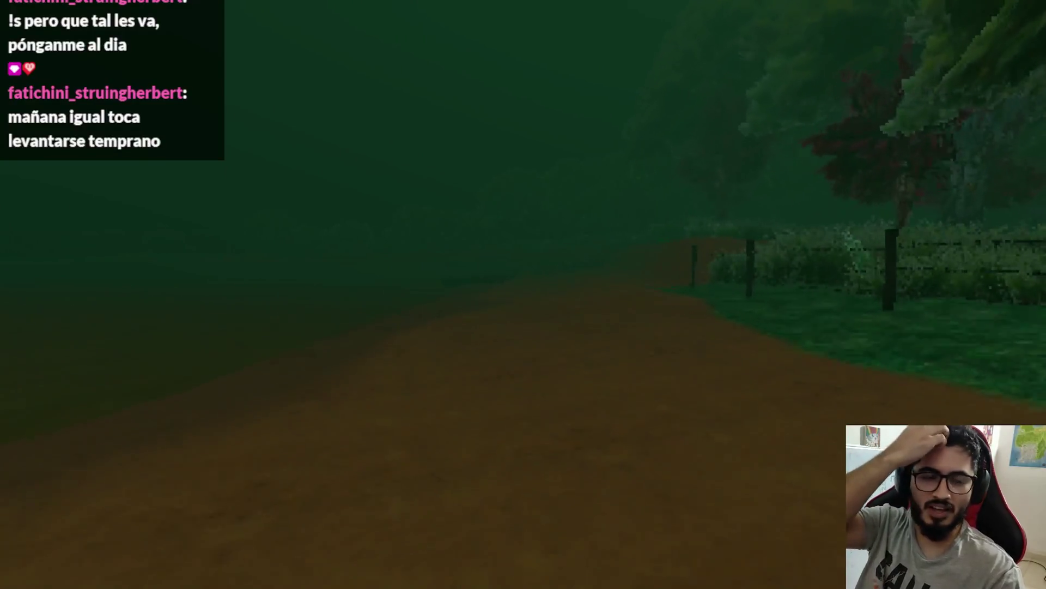
key(w)
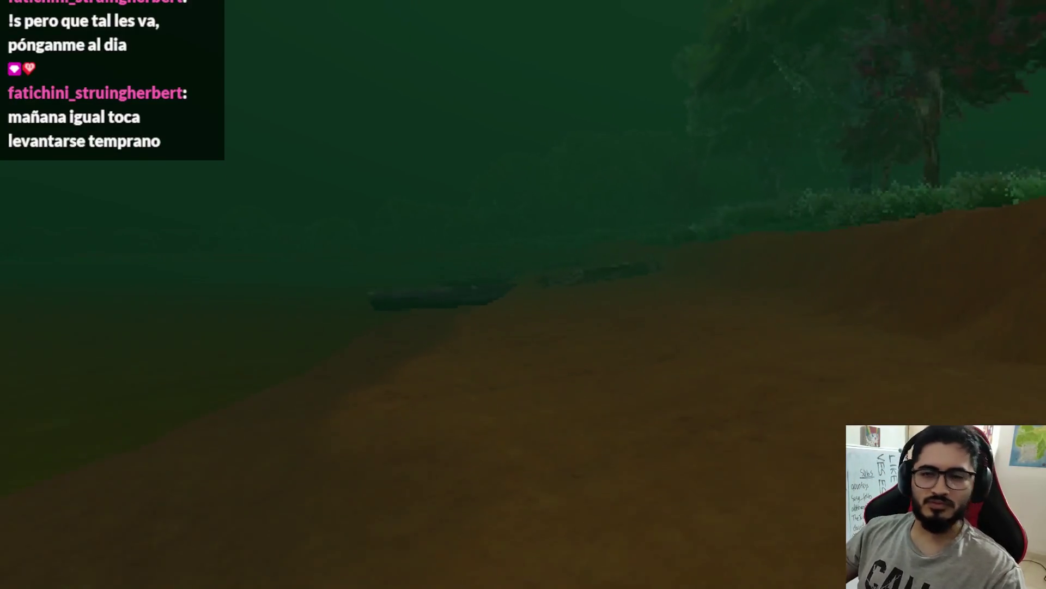
key(w)
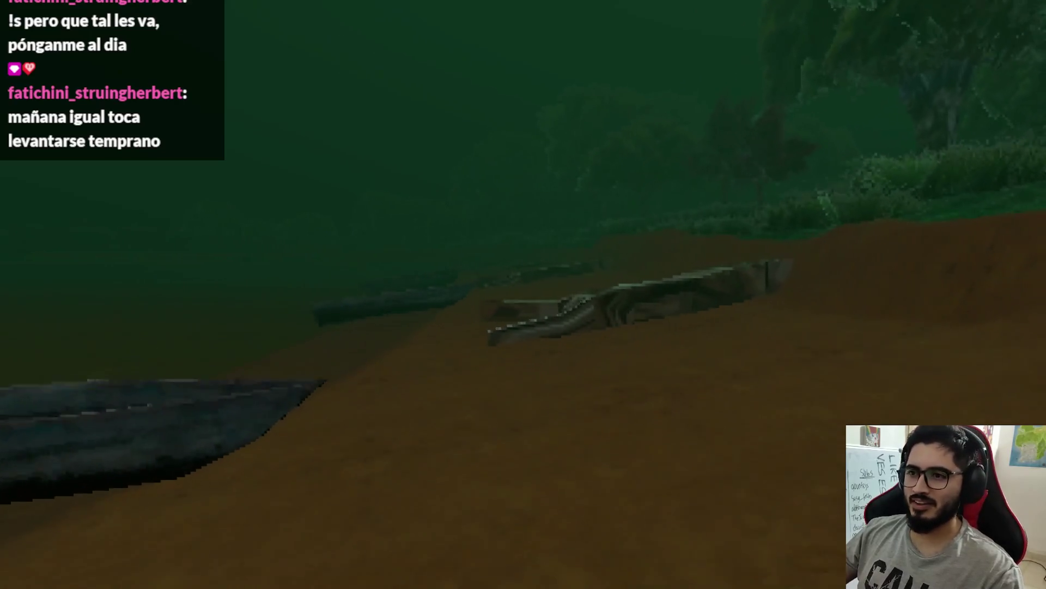
key(w)
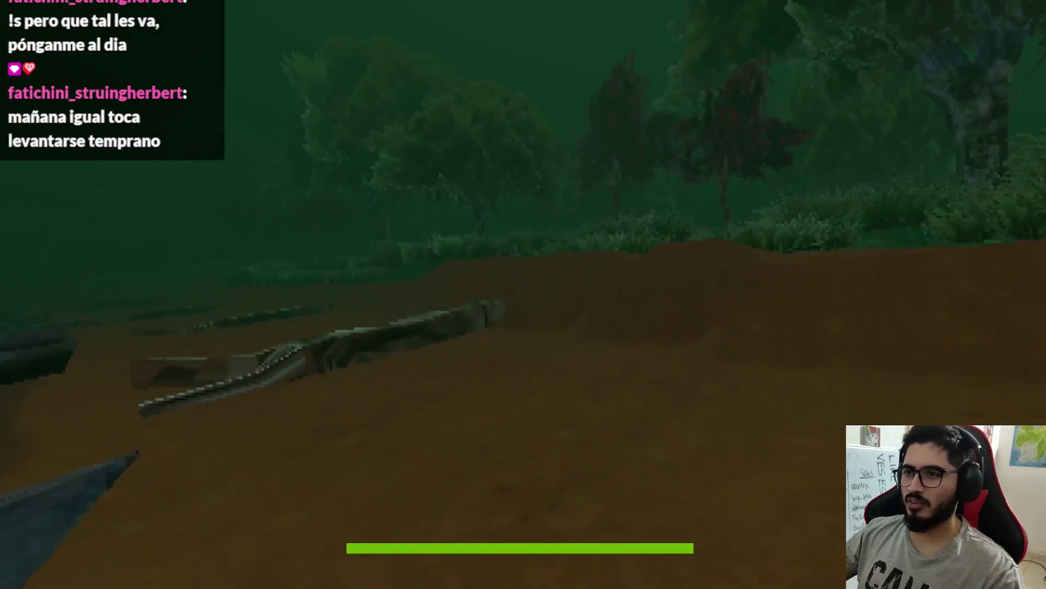
key(w)
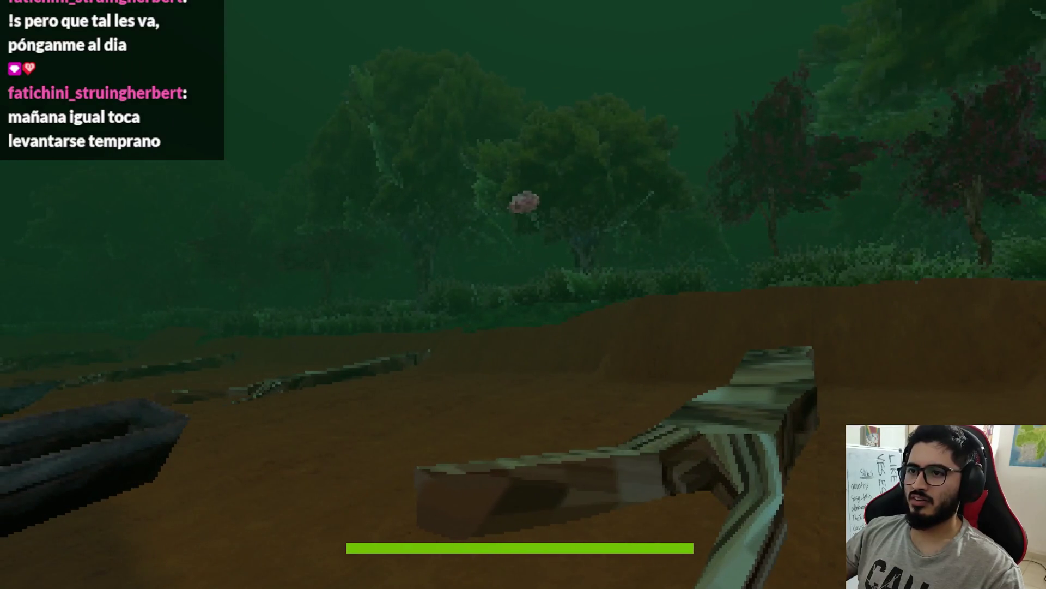
key(w)
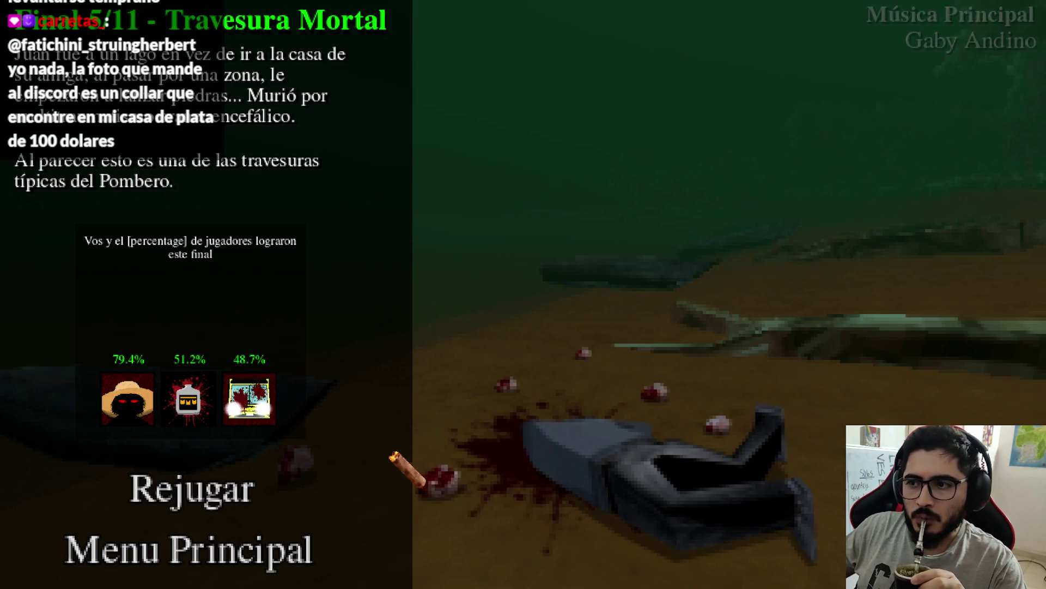
Step: Return to the main menu, quit the game, and bring Discord to the front
click(282, 545)
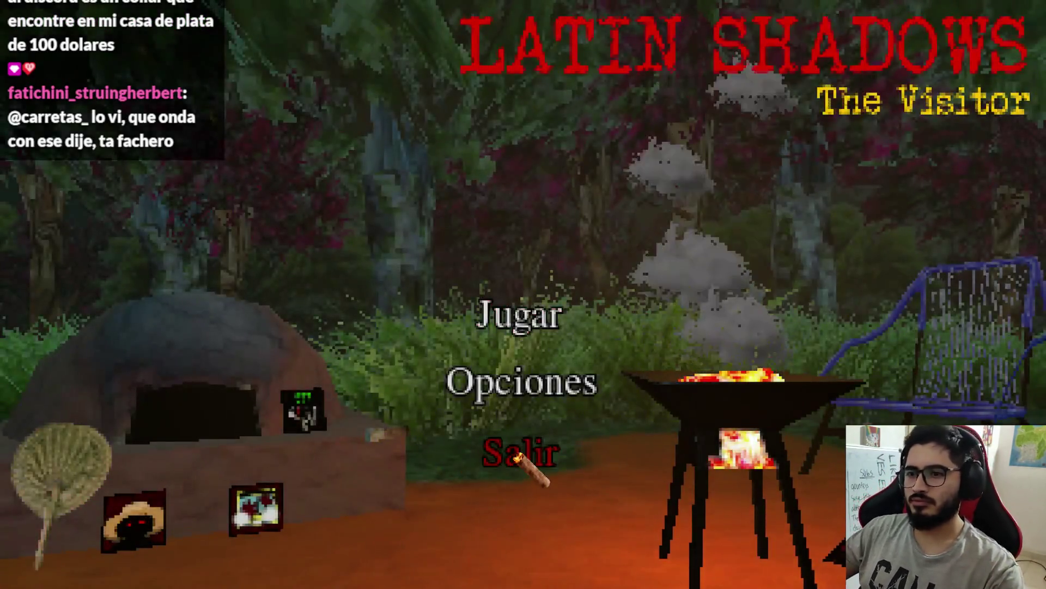
click(516, 456)
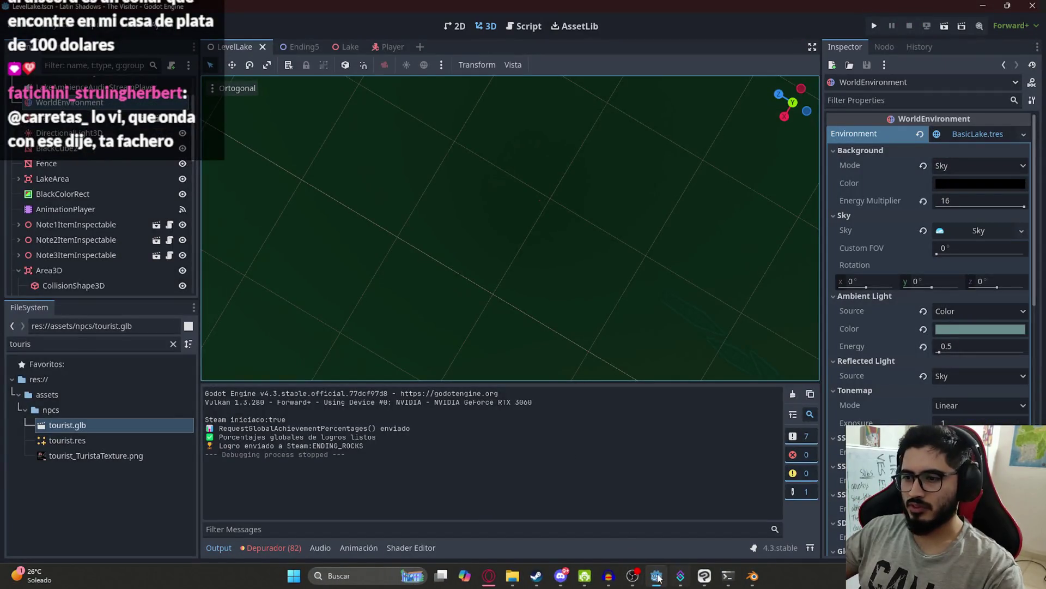
click(554, 578)
Step: Open the pendant photo in #general at full size, zoom in, close it, and minimize Discord
click(88, 207)
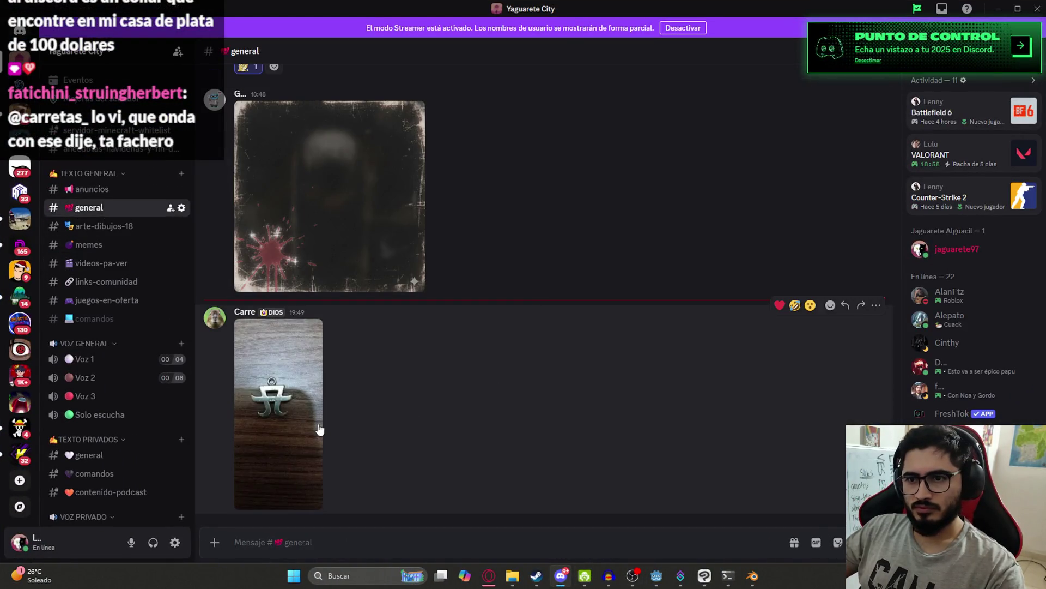
click(282, 415)
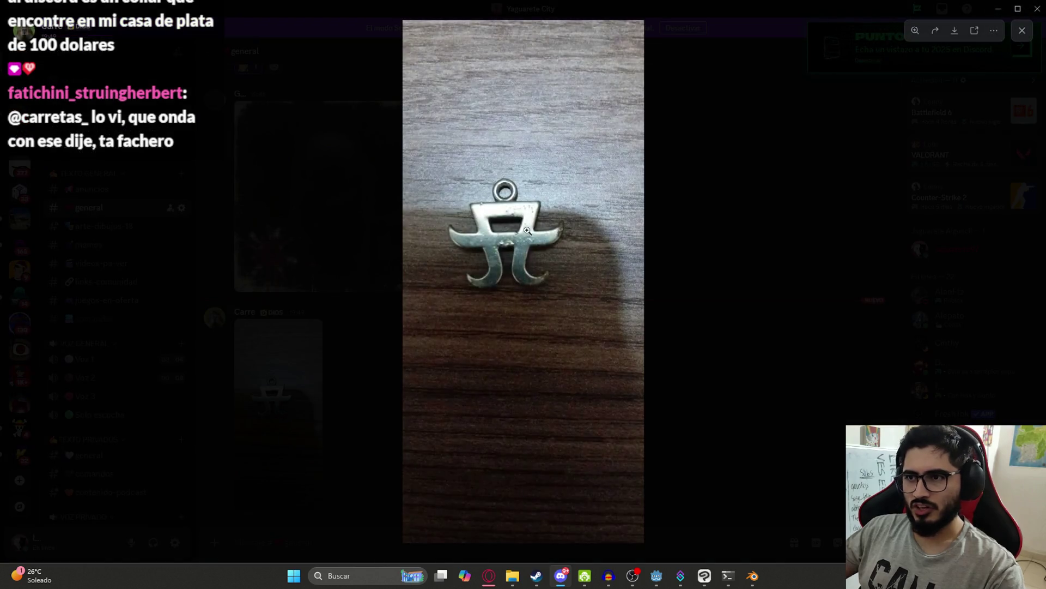
click(507, 206)
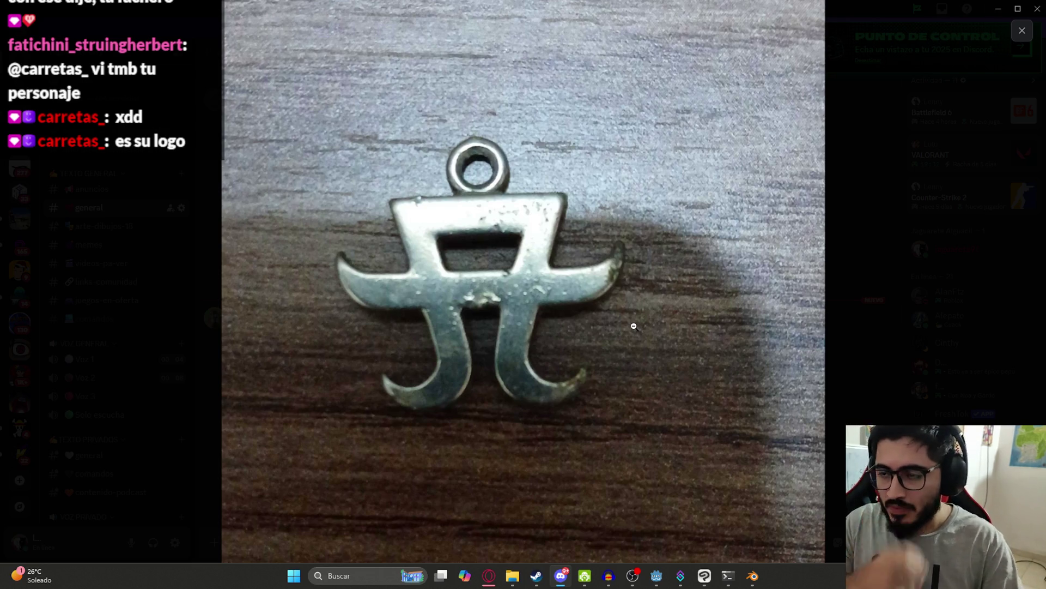
click(855, 322)
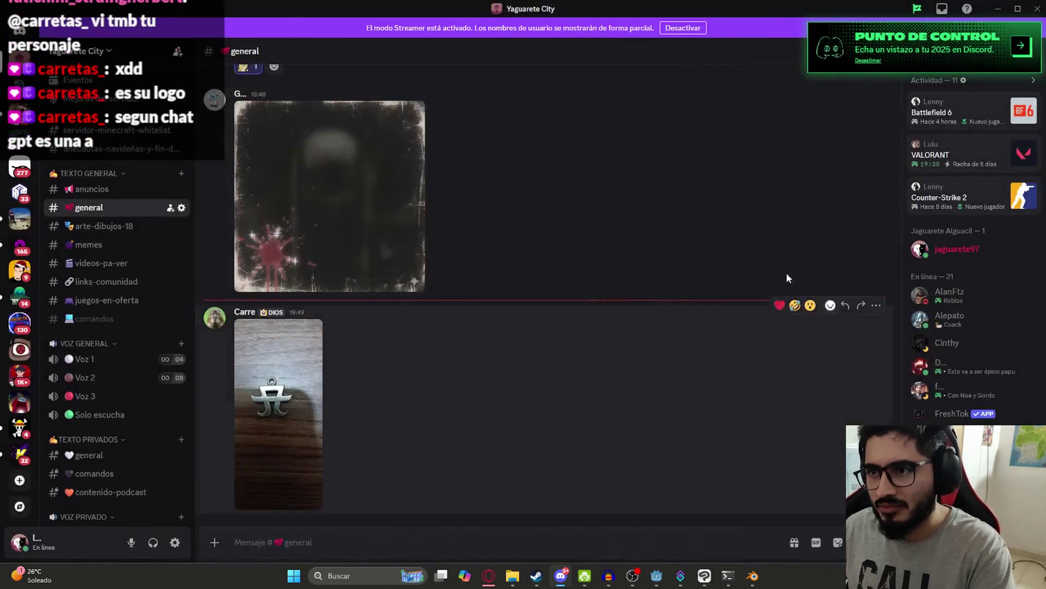
click(559, 577)
Step: Restore Discord, view the pendant photo again, close it, and minimize Discord
click(560, 578)
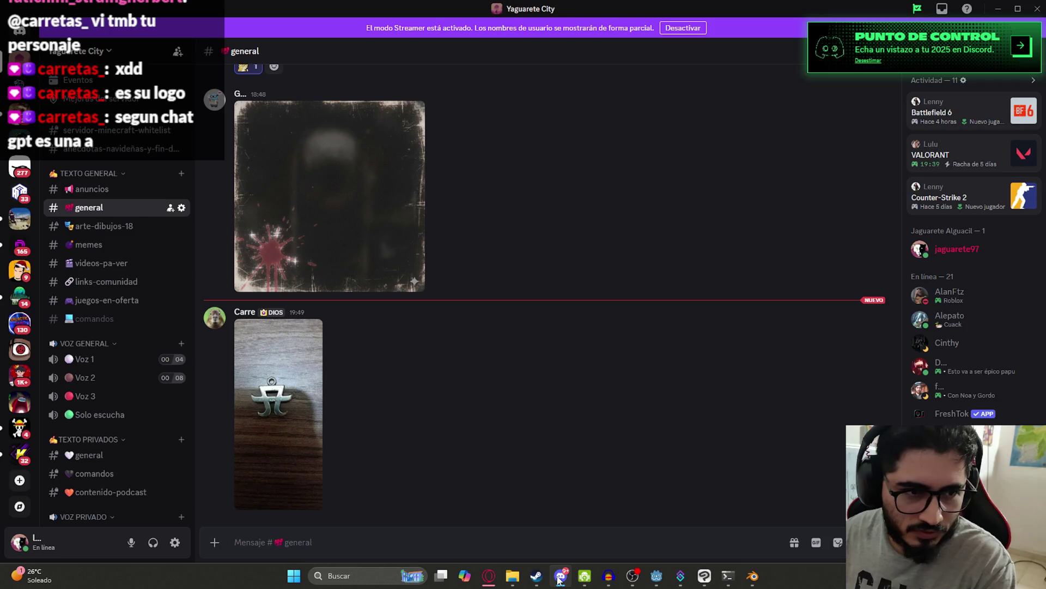
click(256, 381)
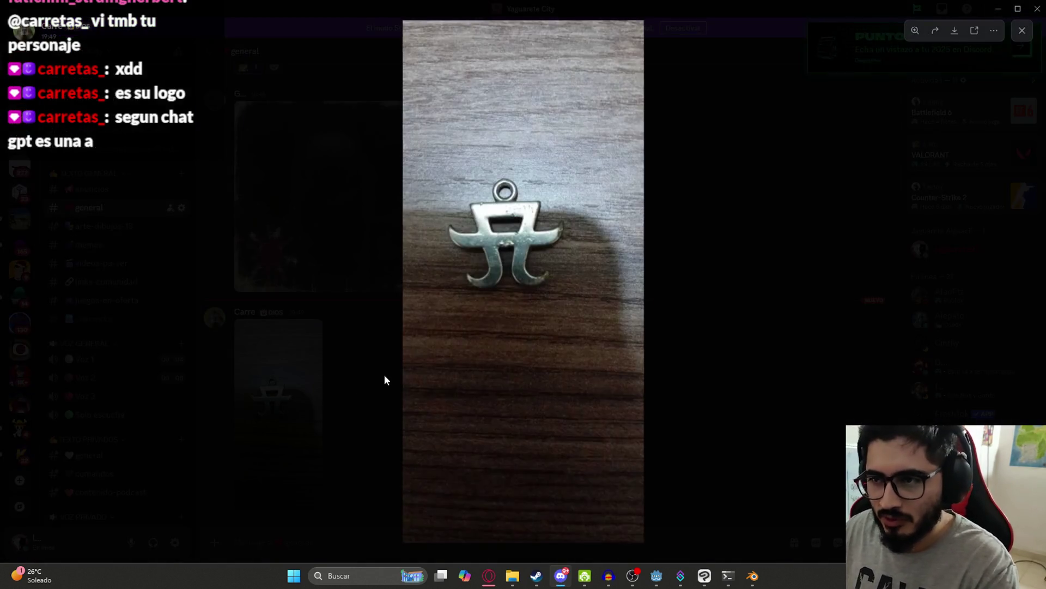
click(702, 288)
mouse_move(561, 576)
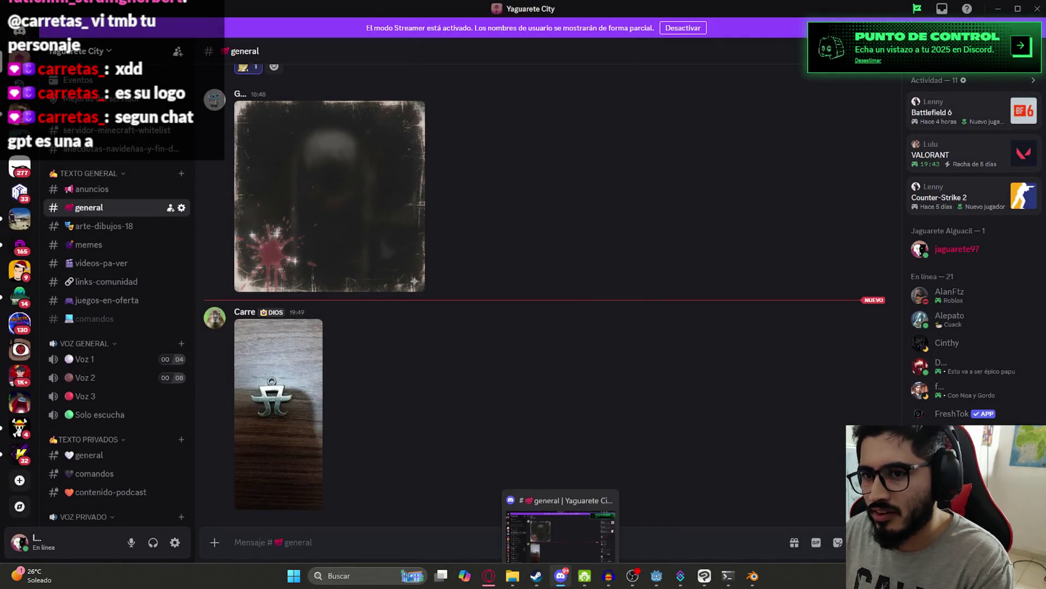
click(577, 551)
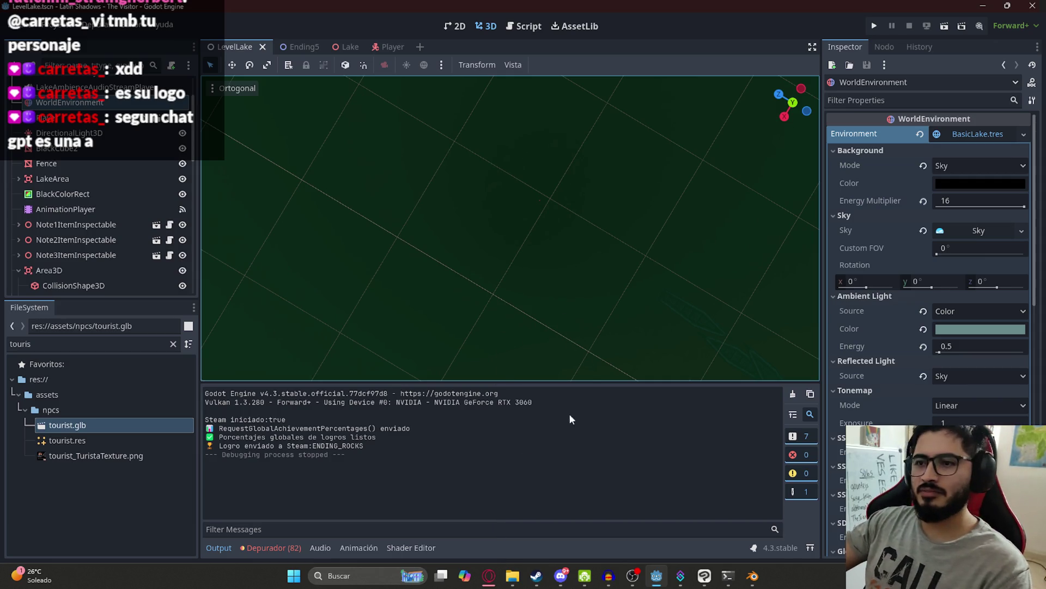
click(490, 577)
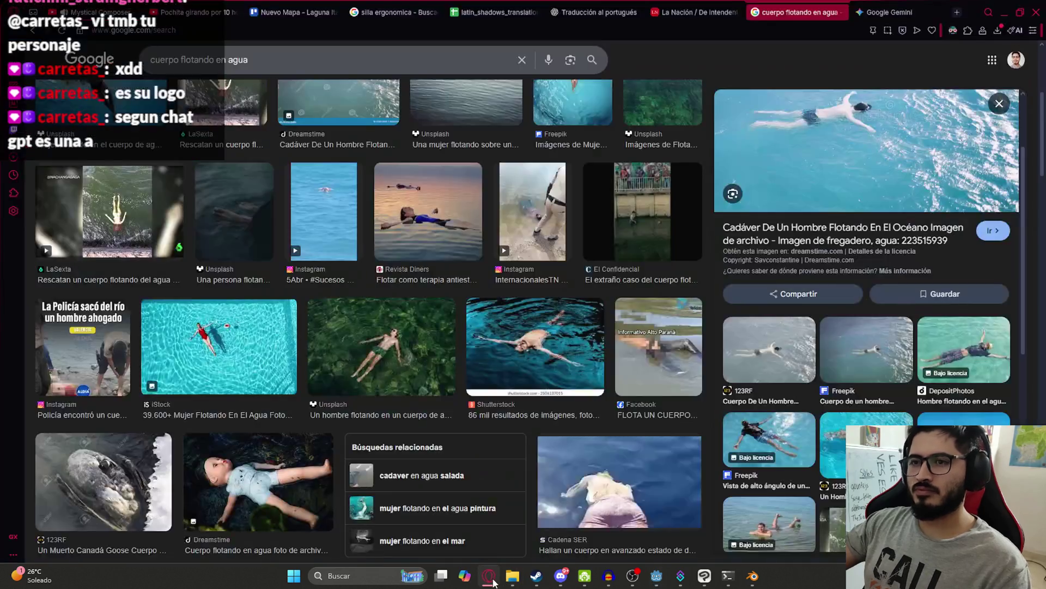
click(491, 578)
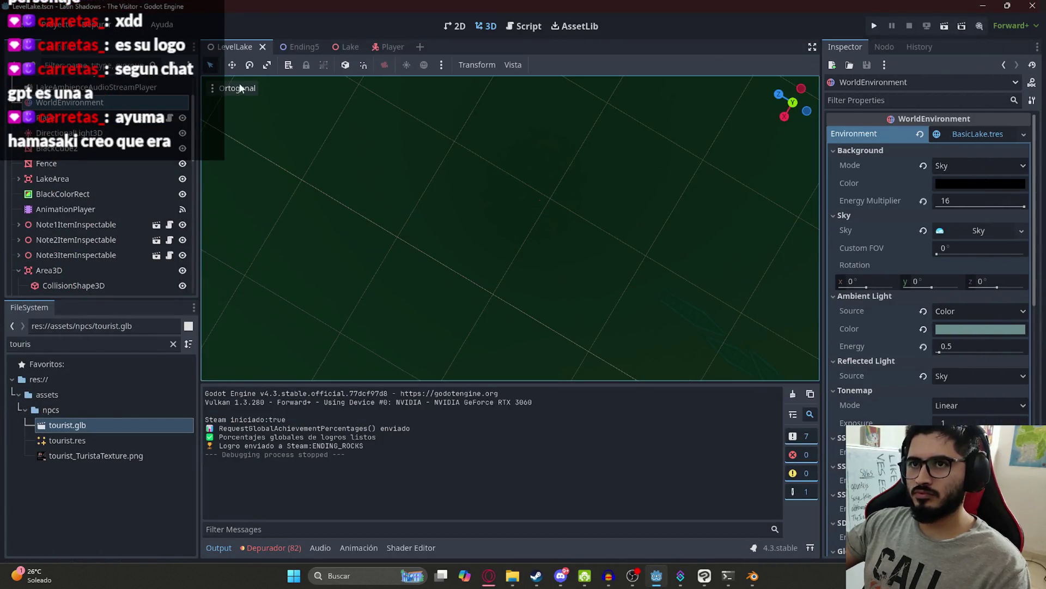
Step: In Command Prompt, check git status and stage all changes with git add
click(727, 576)
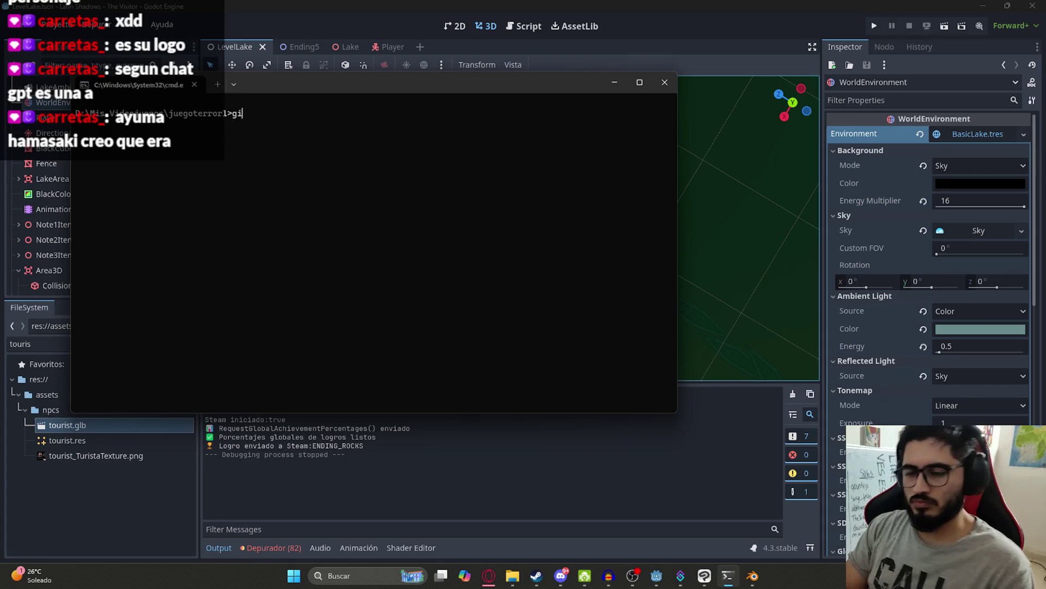
text(t statu)
key(Return)
text(git ad)
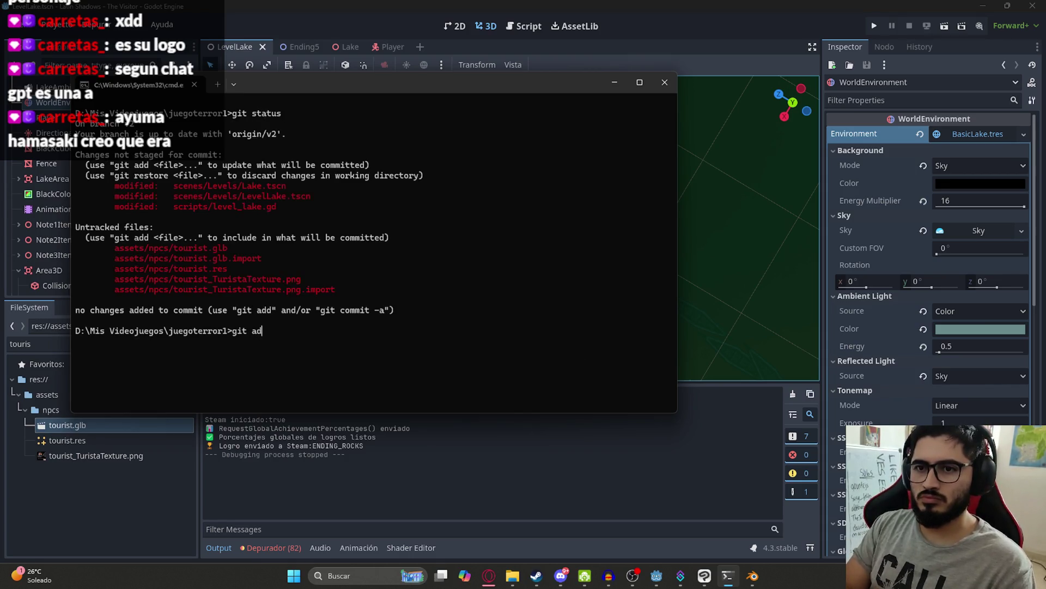
text(d .)
key(Return)
Step: Commit with message "feat: Cuerpo en lago flotando" and push to the v2 branch
text(git commit -m)
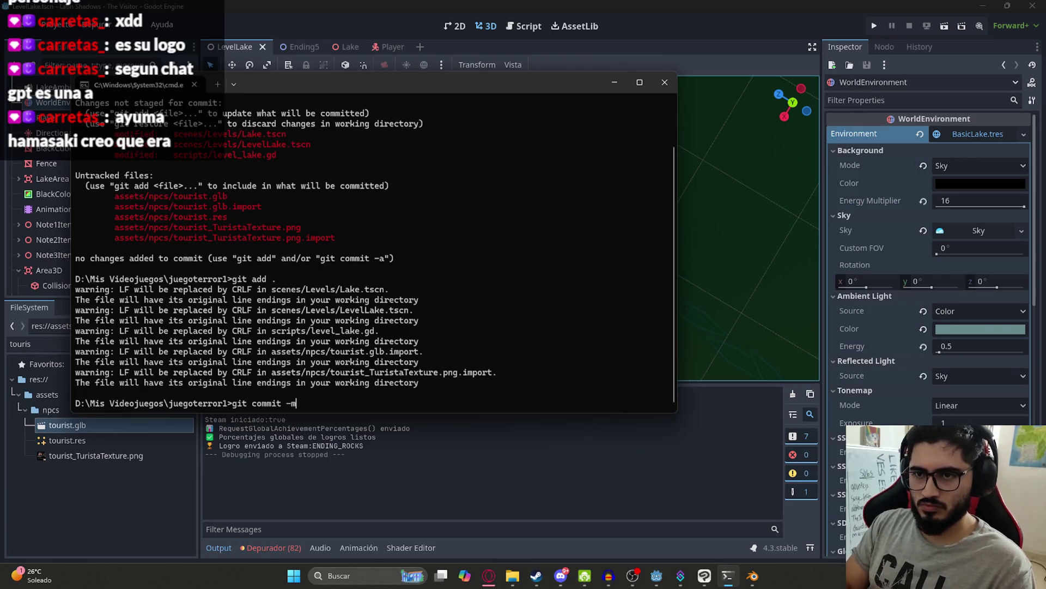
text( "")
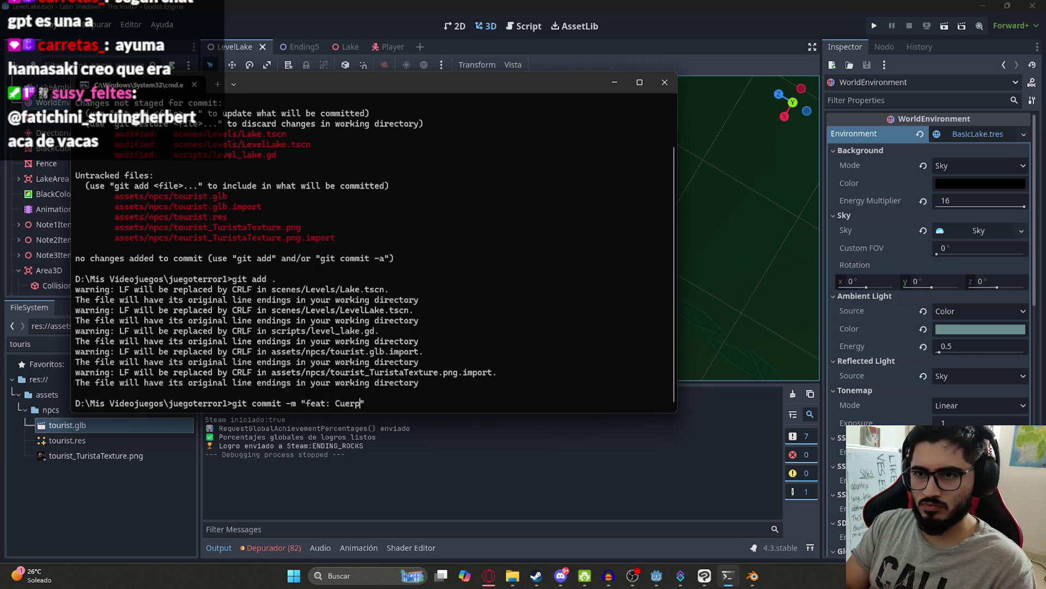
text(o en lago )
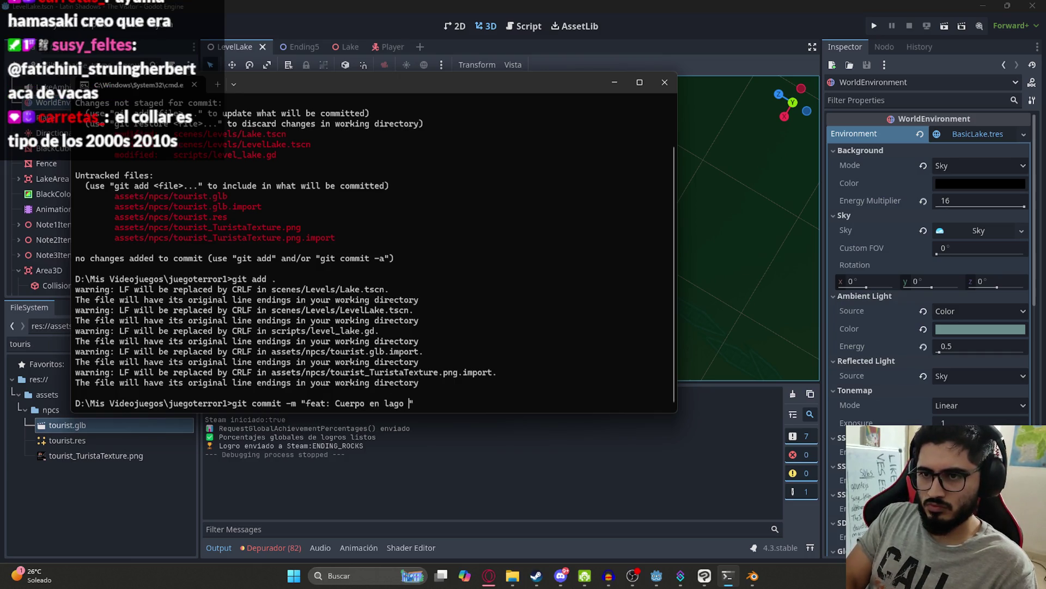
text(ando)
key(Return)
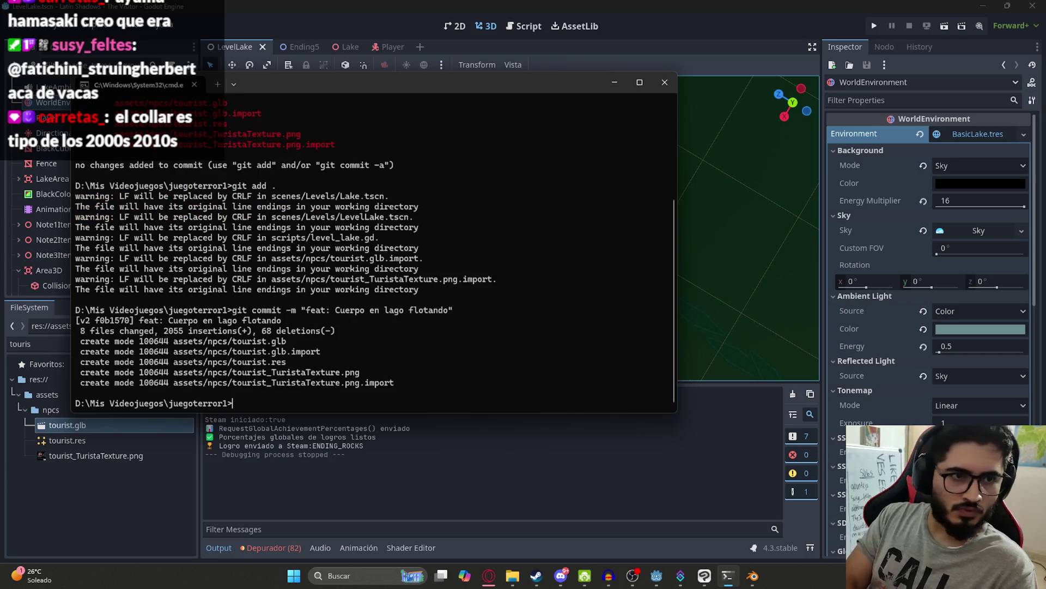
text(git push)
key(Return)
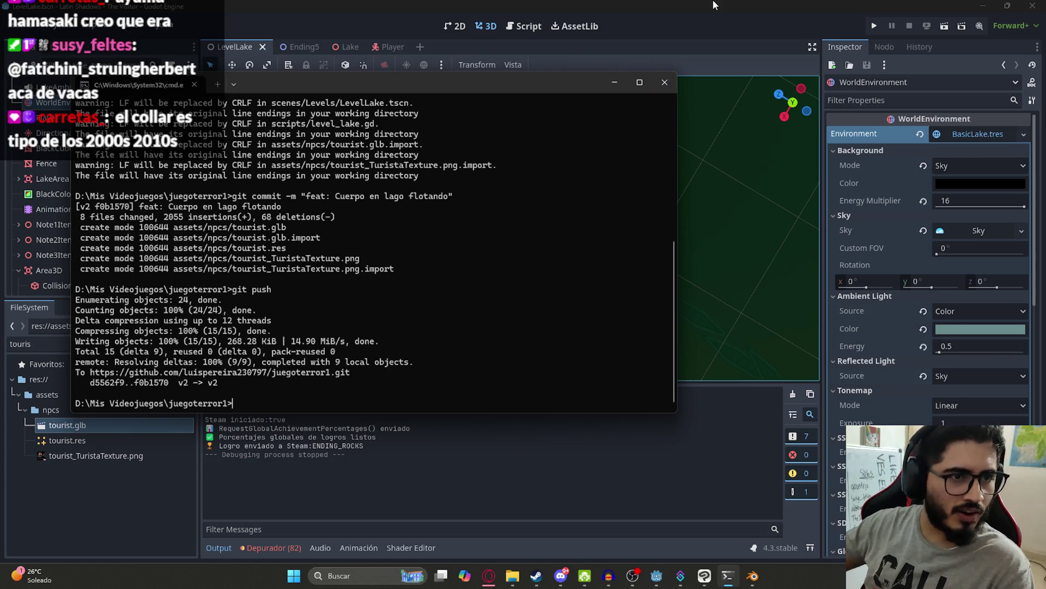
Step: Bring the "cuerpo flotando en agua" Google Images results forward and focus the search box
key(alt+Tab)
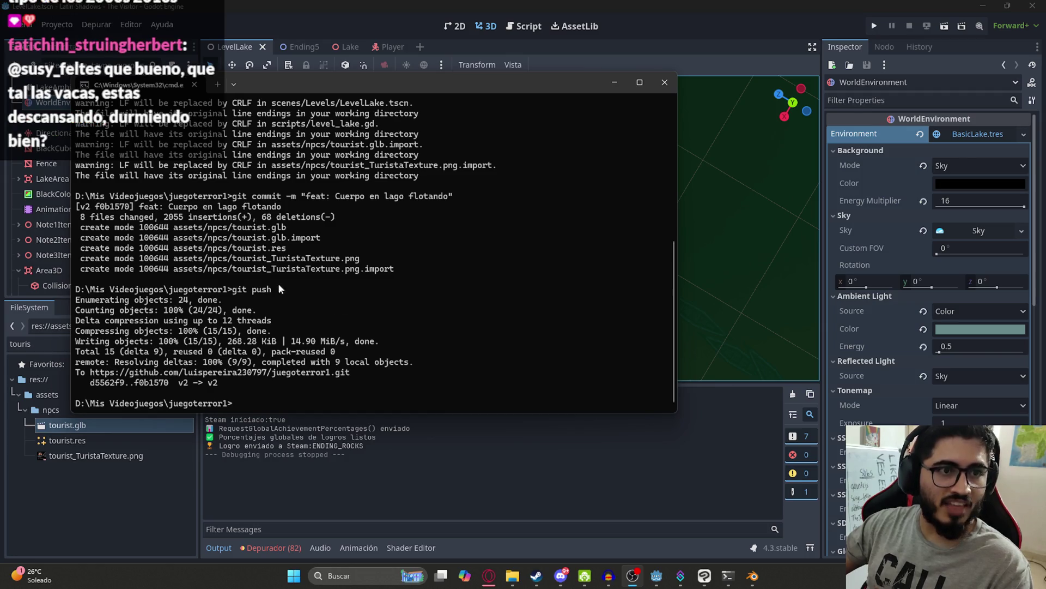
click(489, 576)
click(467, 60)
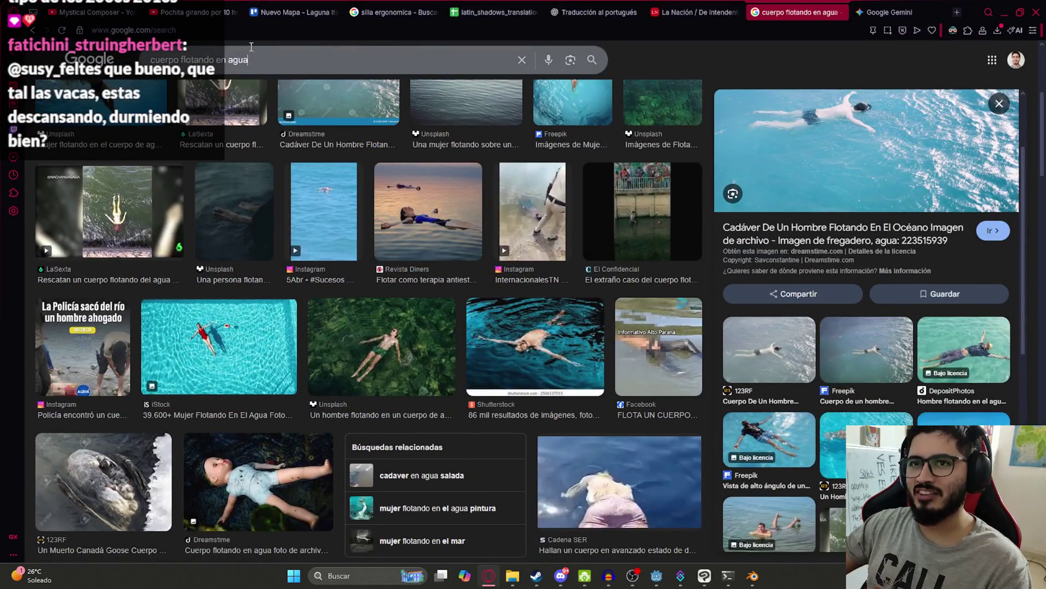
Step: Search YouTube for 'ayuma hamasaki' in the Mystical Composer tab
text(ayuma hamasaki)
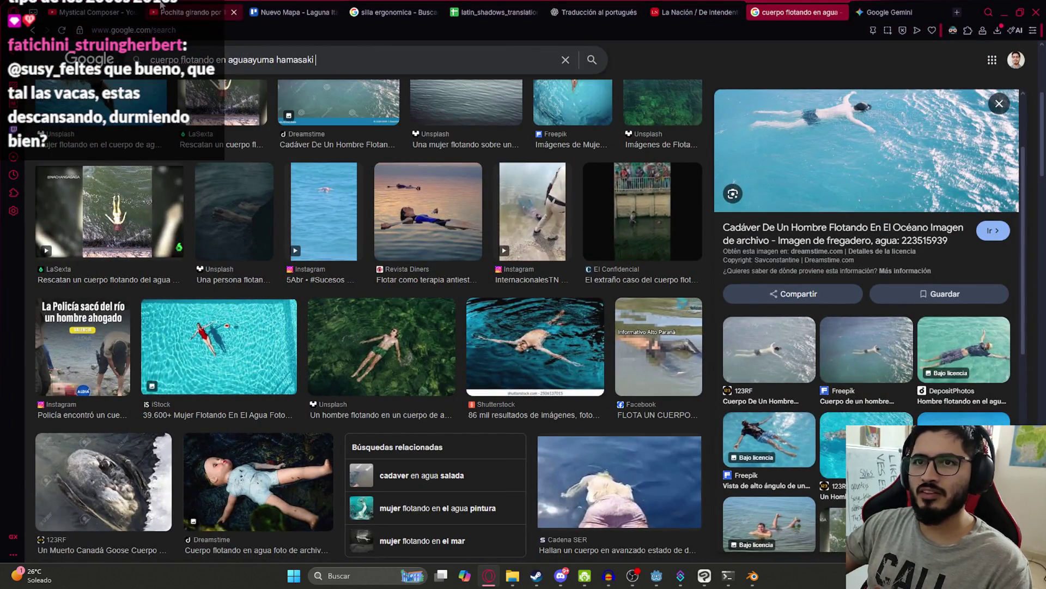
click(196, 12)
click(92, 12)
click(384, 55)
text(ayuma hamasaki)
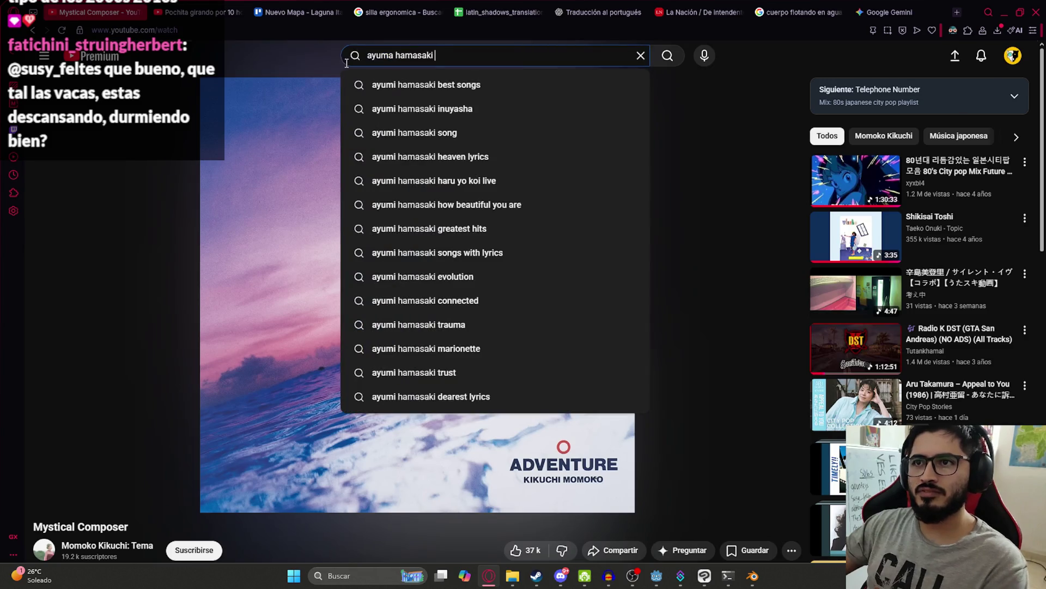
key(Return)
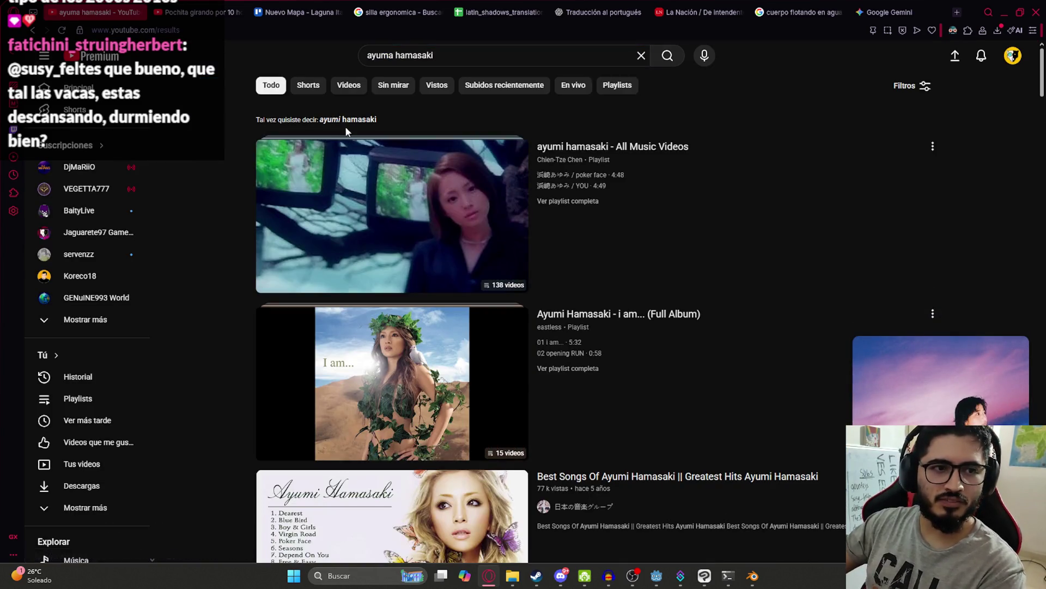
Step: Close the miniplayer, open the All Music Videos playlist, and raise the volume to full
mouse_move(1013, 376)
click(1017, 347)
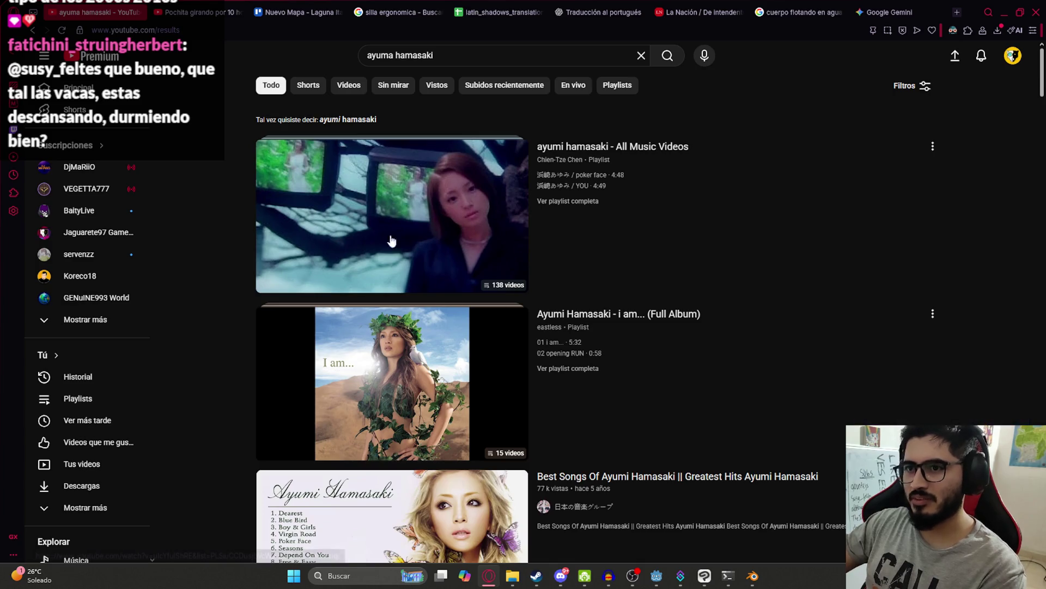
click(434, 225)
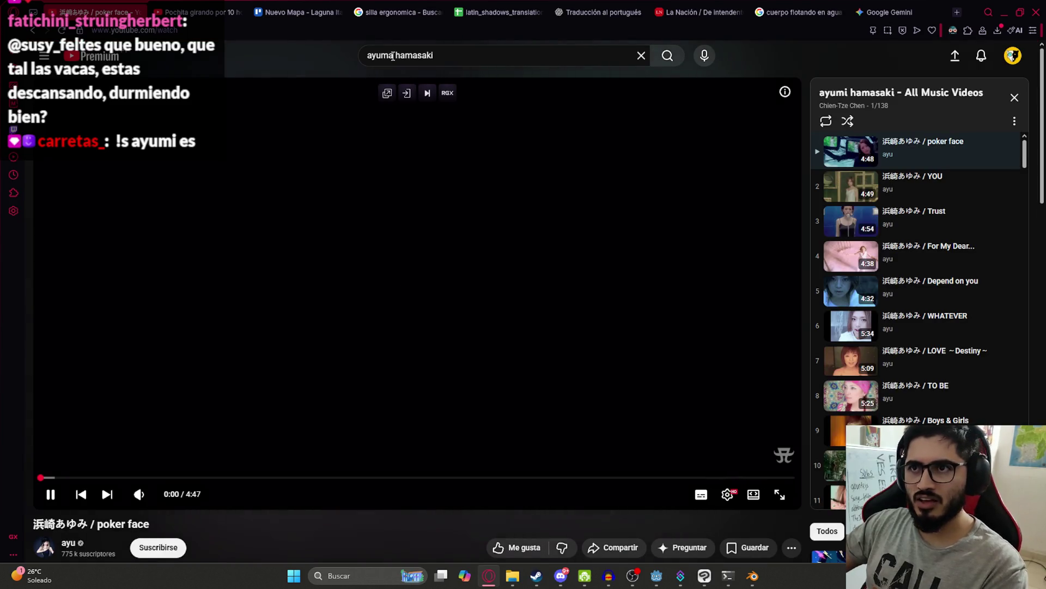
key(Return)
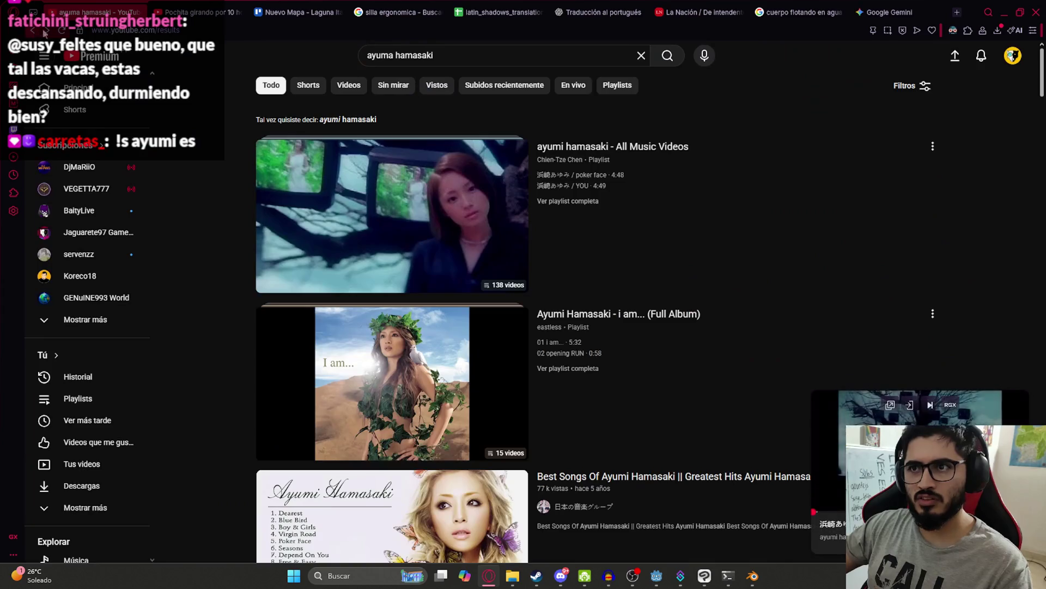
click(358, 206)
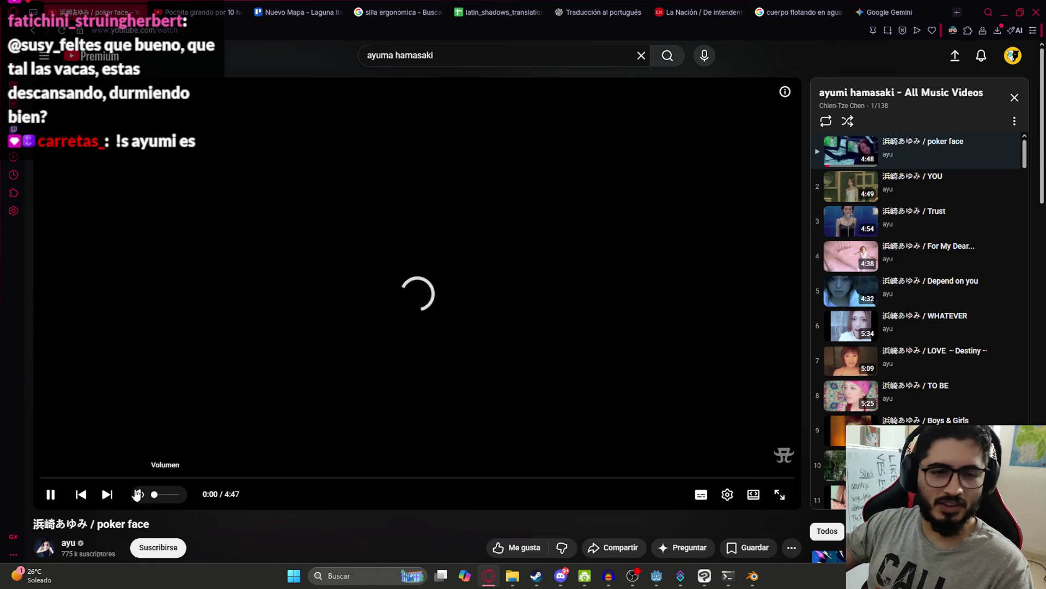
mouse_move(143, 494)
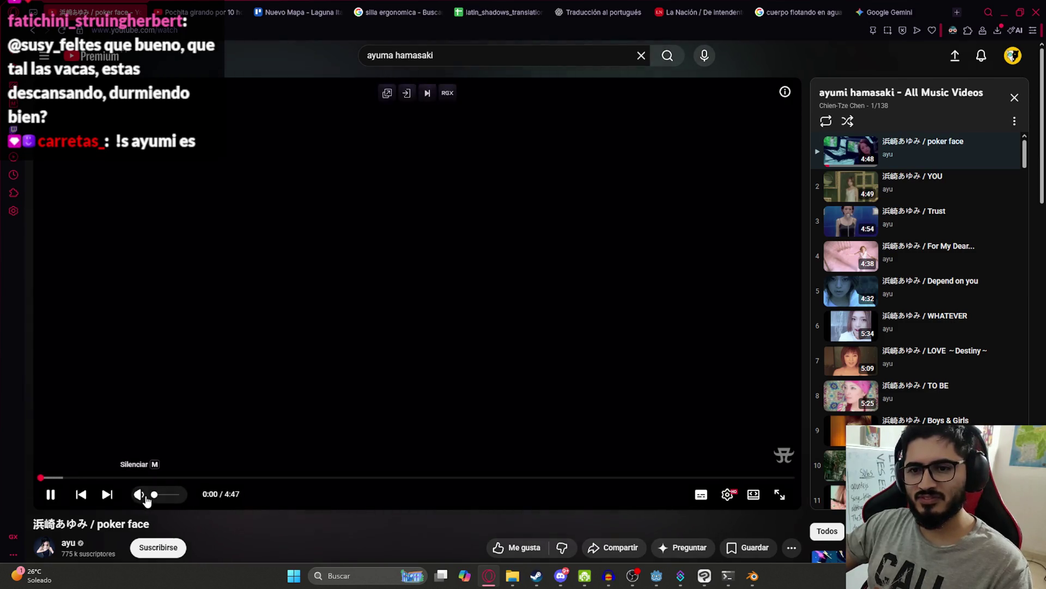
mouse_move(155, 494)
mouse_down()
mouse_move(187, 498)
mouse_move(143, 494)
mouse_move(155, 497)
mouse_up()
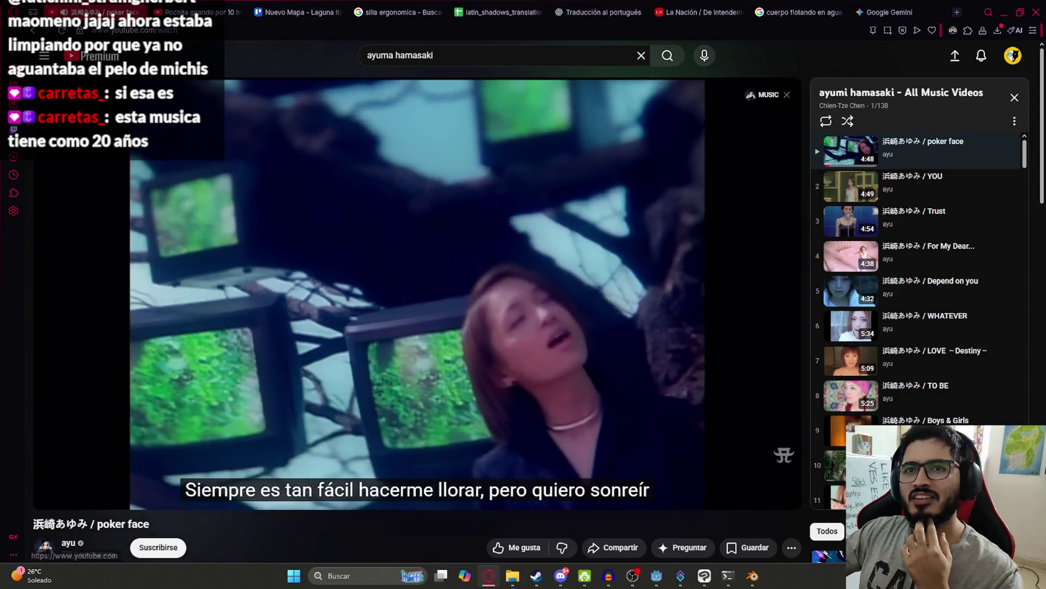
Step: Play the Dearest music video, skip ahead a few seconds, and go to the ayu channel page
scroll(274, 292, down, 6)
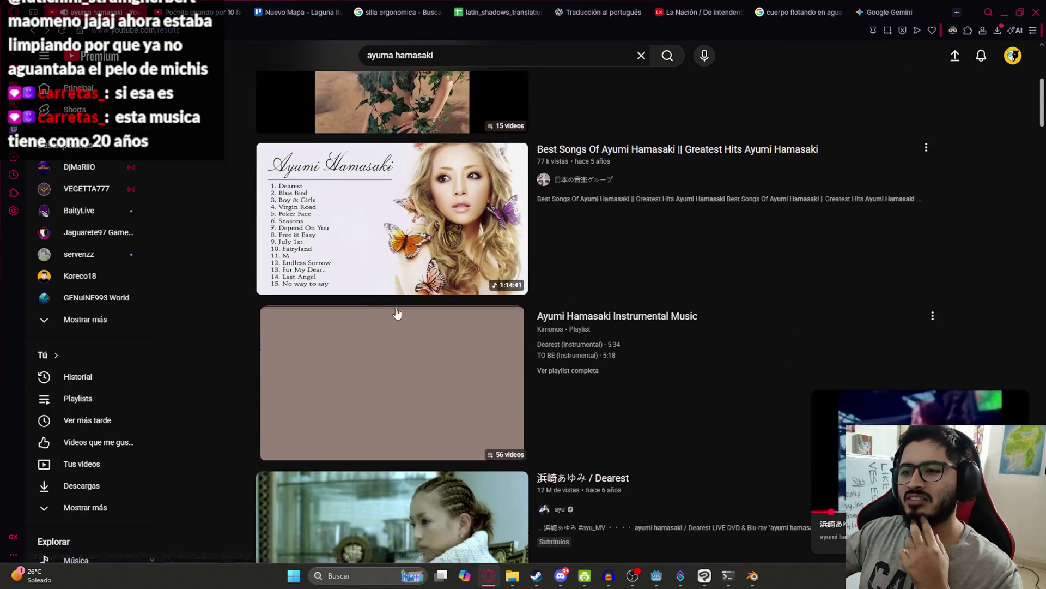
scroll(228, 310, down, 5)
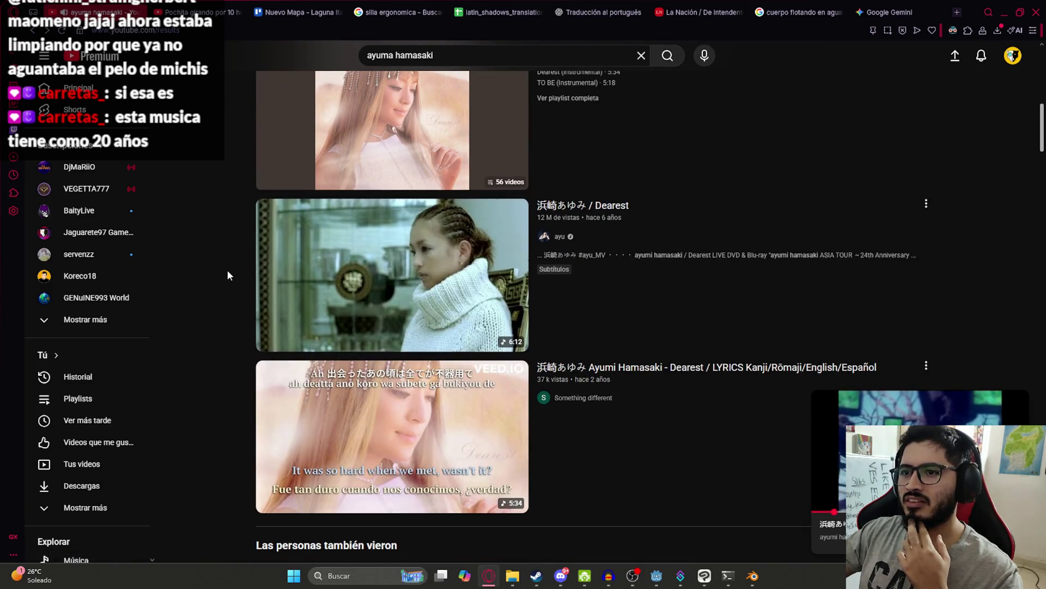
scroll(462, 261, down, 3)
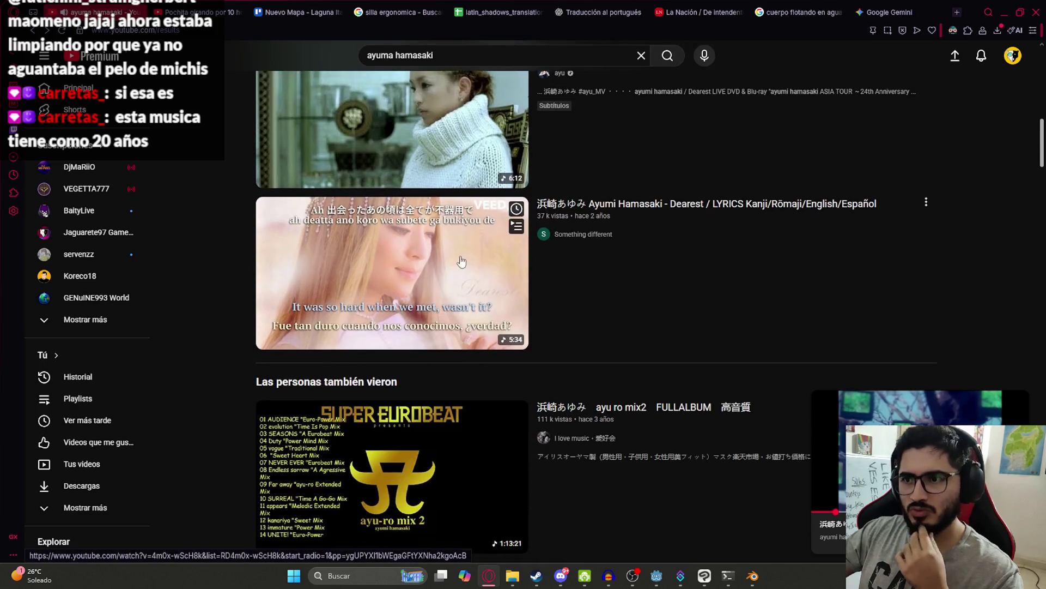
scroll(426, 280, up, 3)
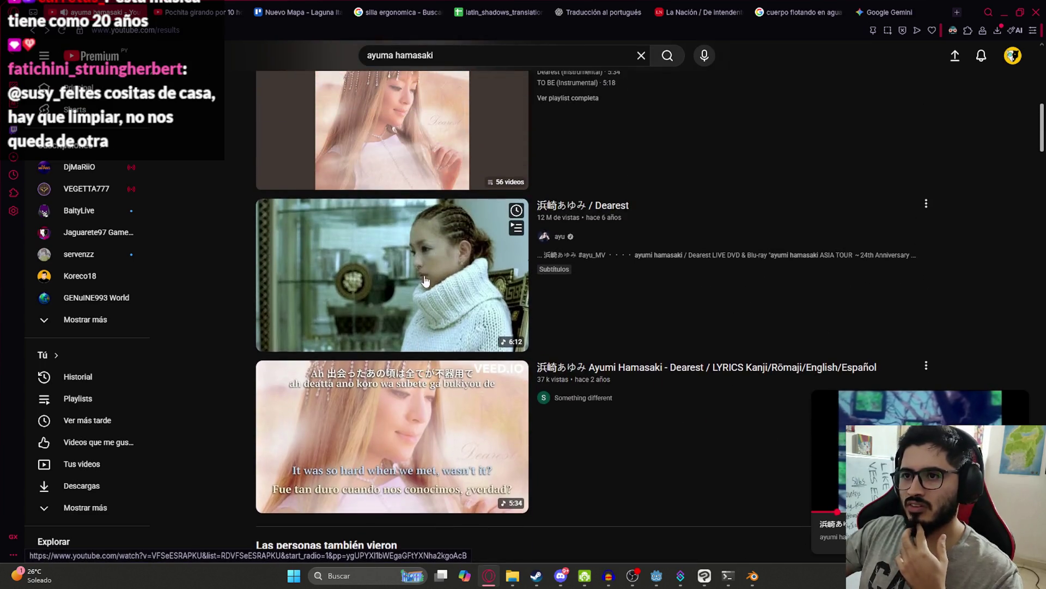
scroll(426, 280, down, 6)
scroll(372, 339, up, 6)
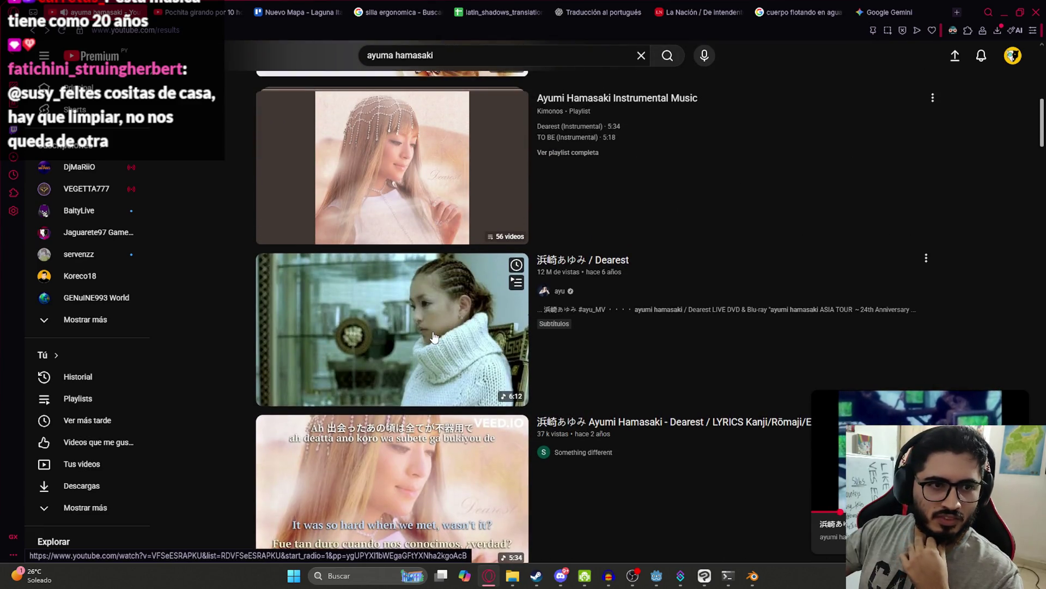
click(435, 337)
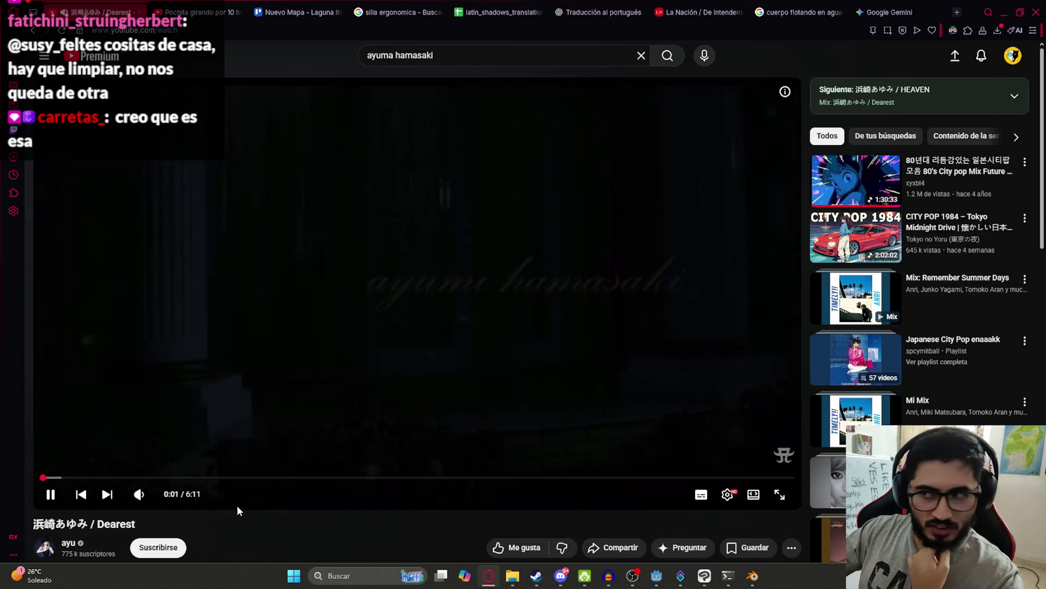
drag(66, 478, 96, 481)
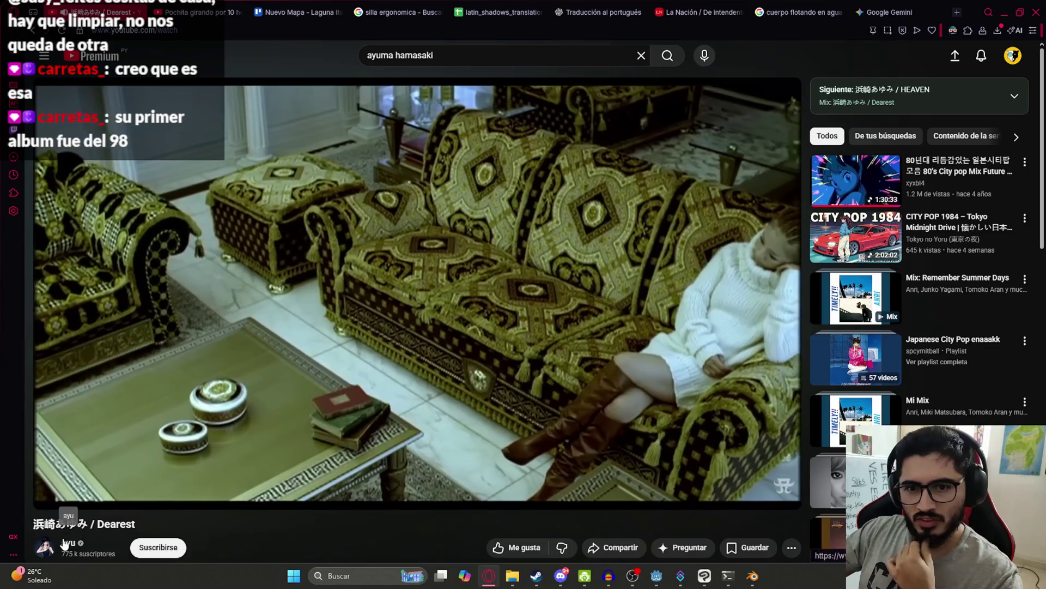
click(68, 543)
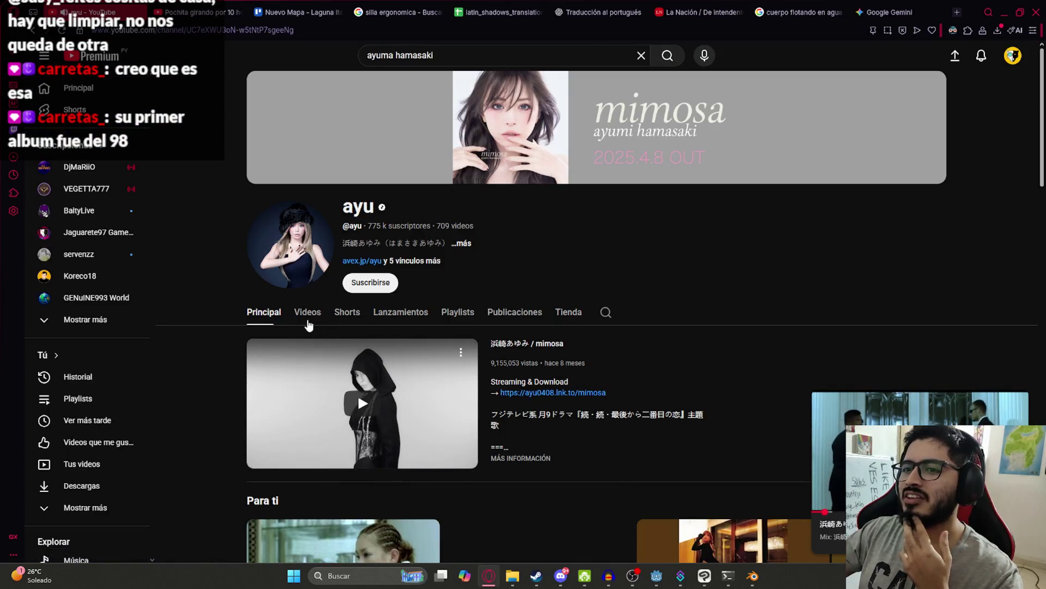
Step: Sort ayu's channel videos by Popular and play the M music video
click(307, 313)
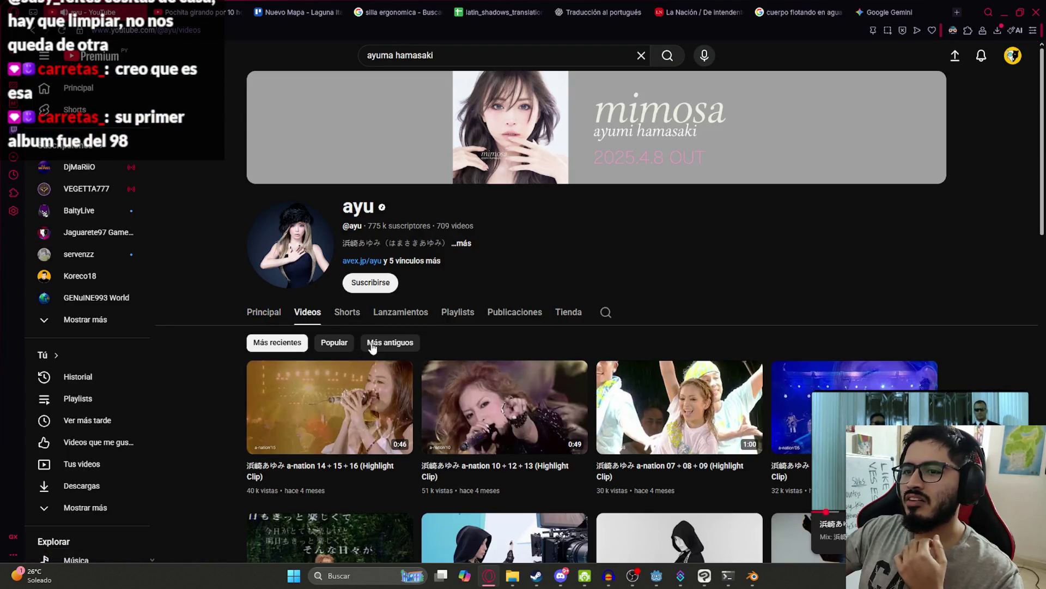
click(326, 350)
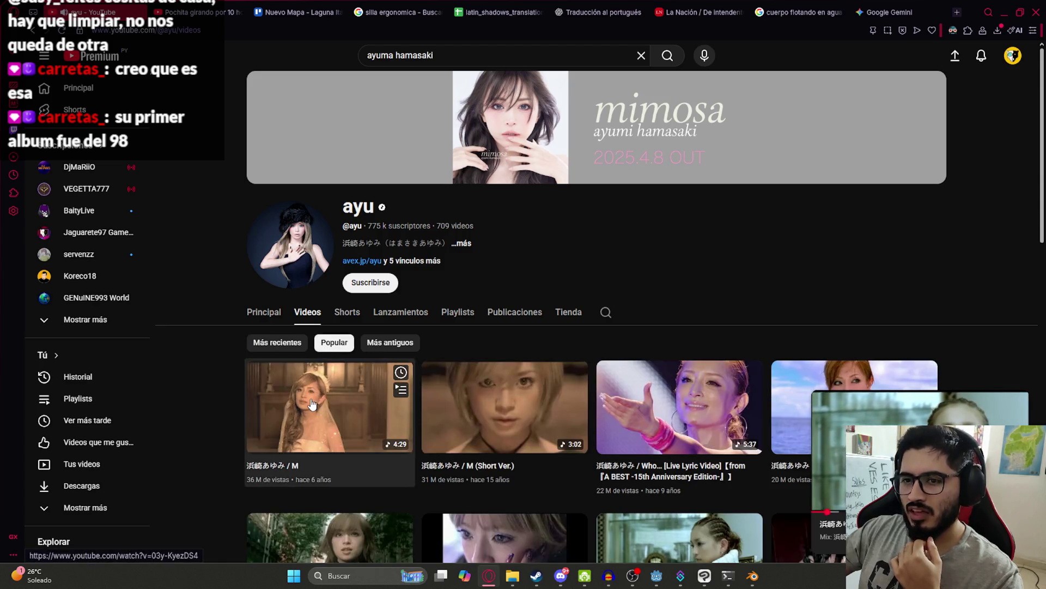
click(311, 398)
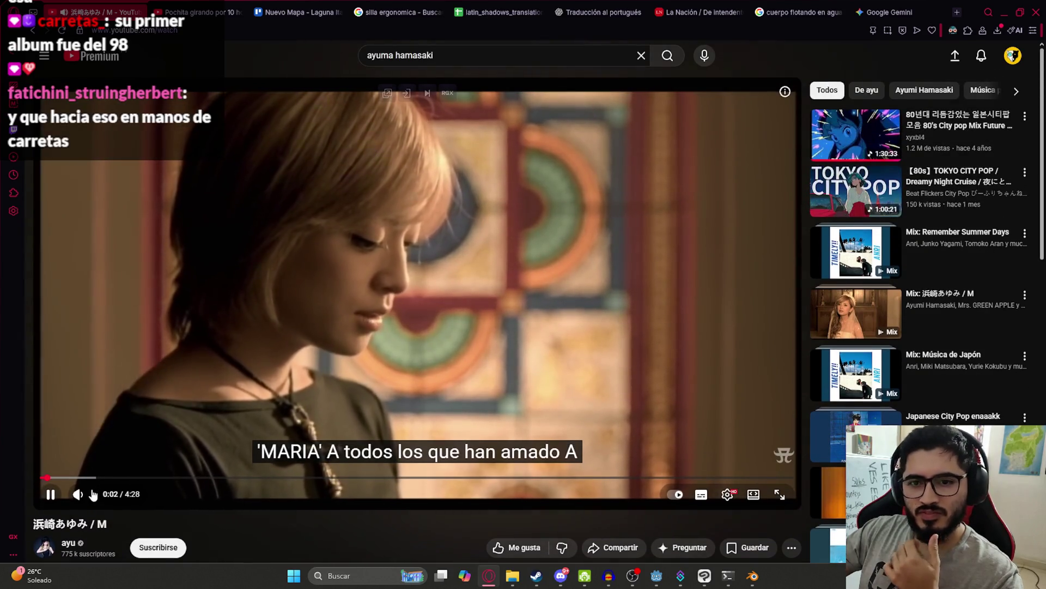
Step: Start the [80s] TOKYO CITY POP / Dreamy Night Cruise video from the recommendations
scroll(316, 505, down, 7)
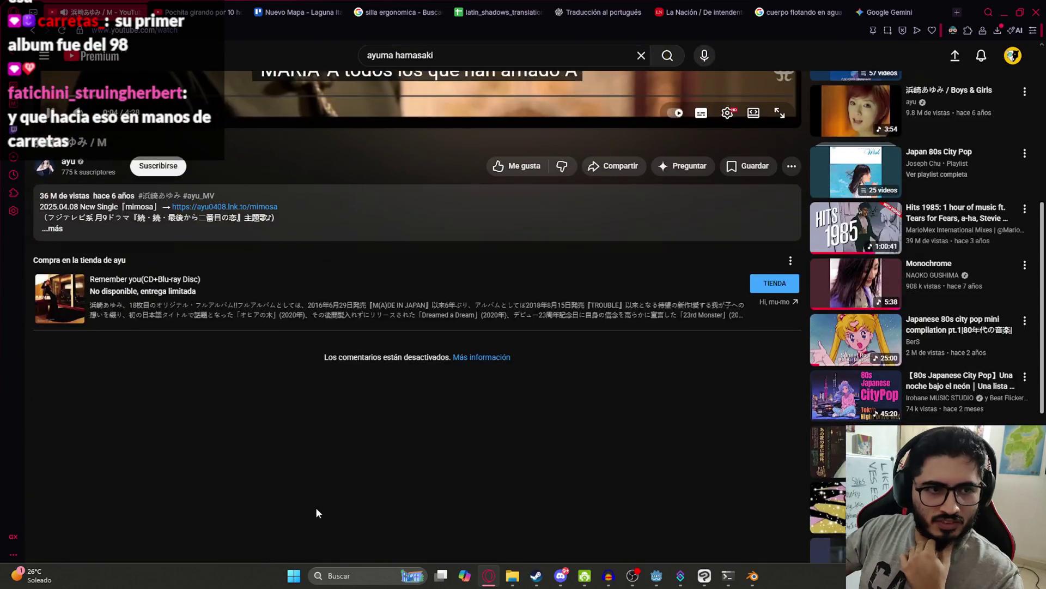
scroll(178, 426, up, 4)
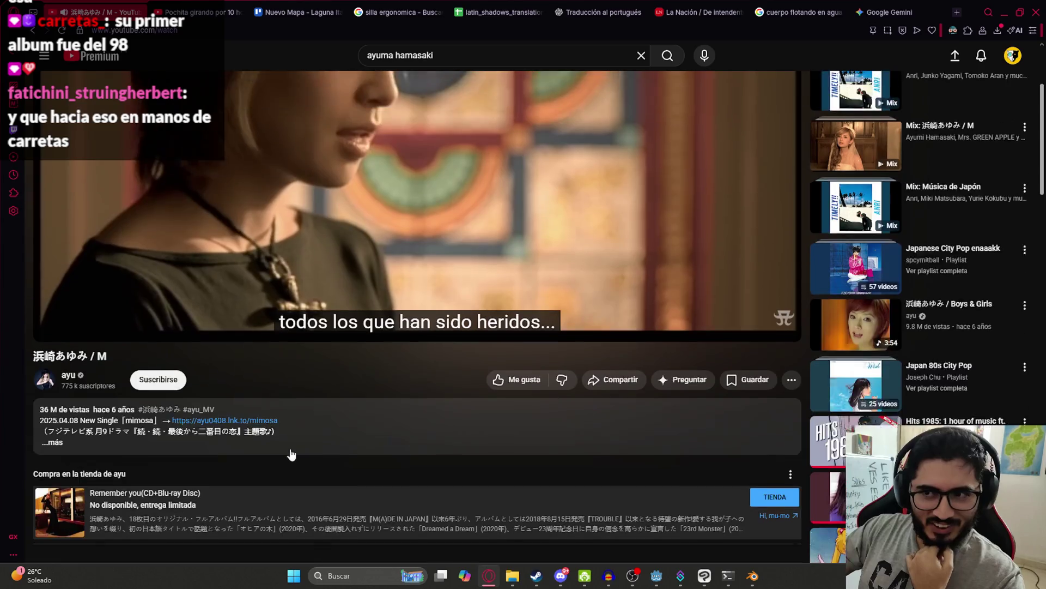
scroll(290, 451, up, 4)
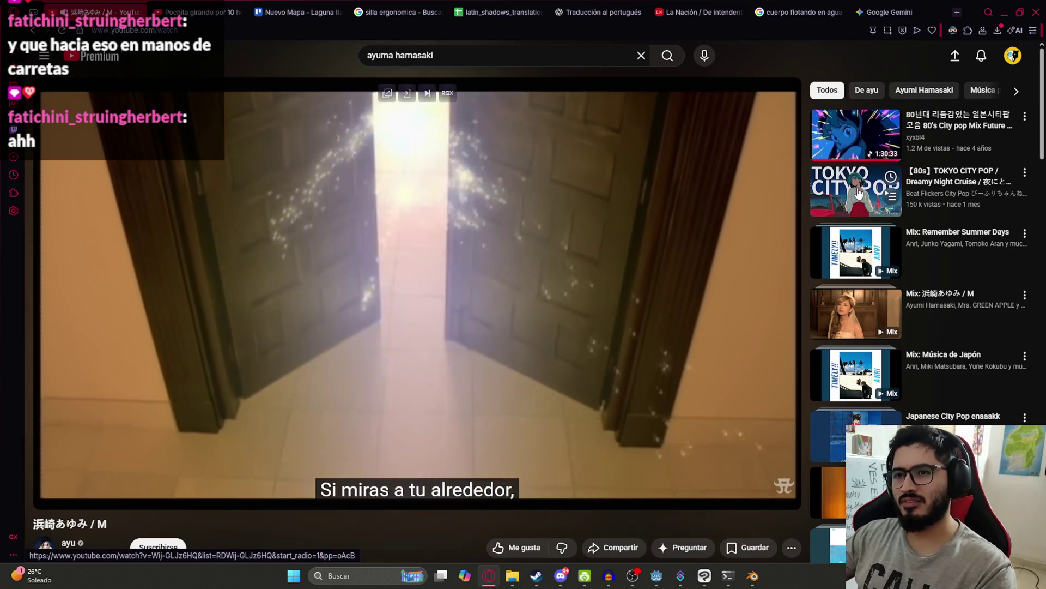
click(817, 206)
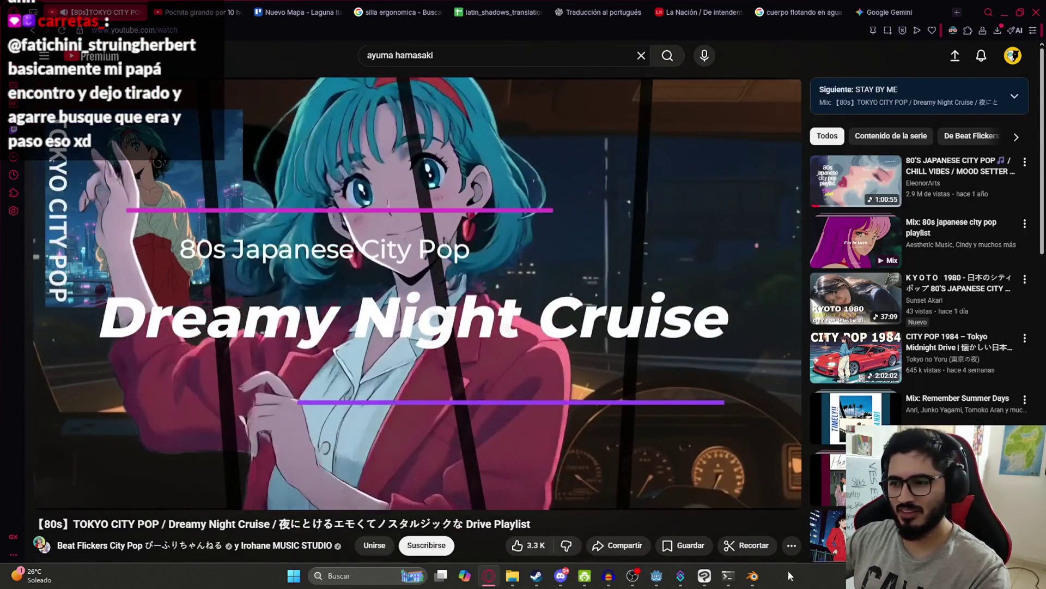
Step: Glance at the Godot editor, then return to the browser's Trello tab showing the Nuevo Mapa card
click(753, 575)
click(657, 576)
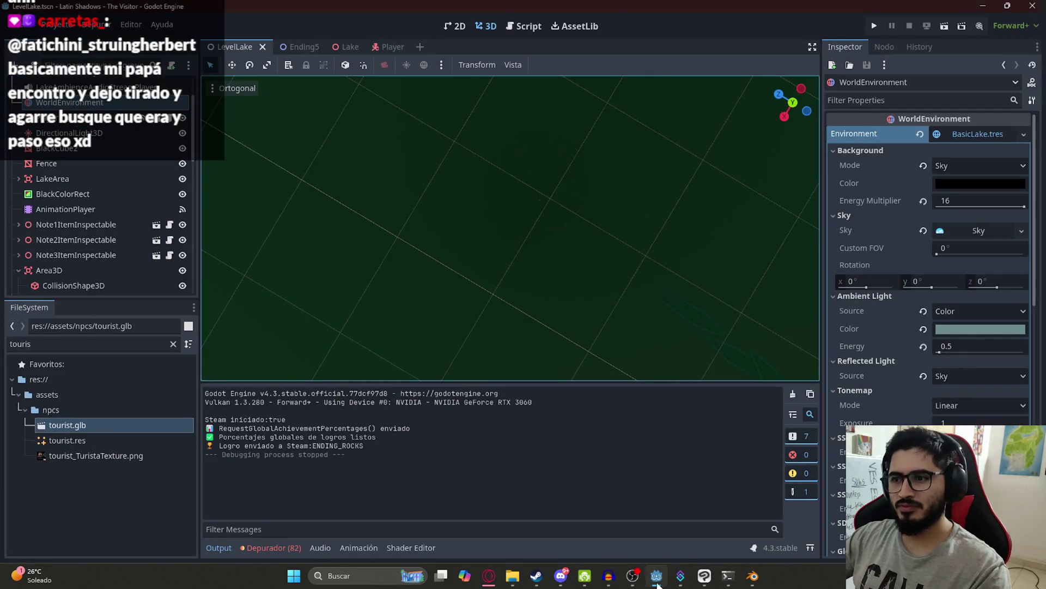
click(488, 577)
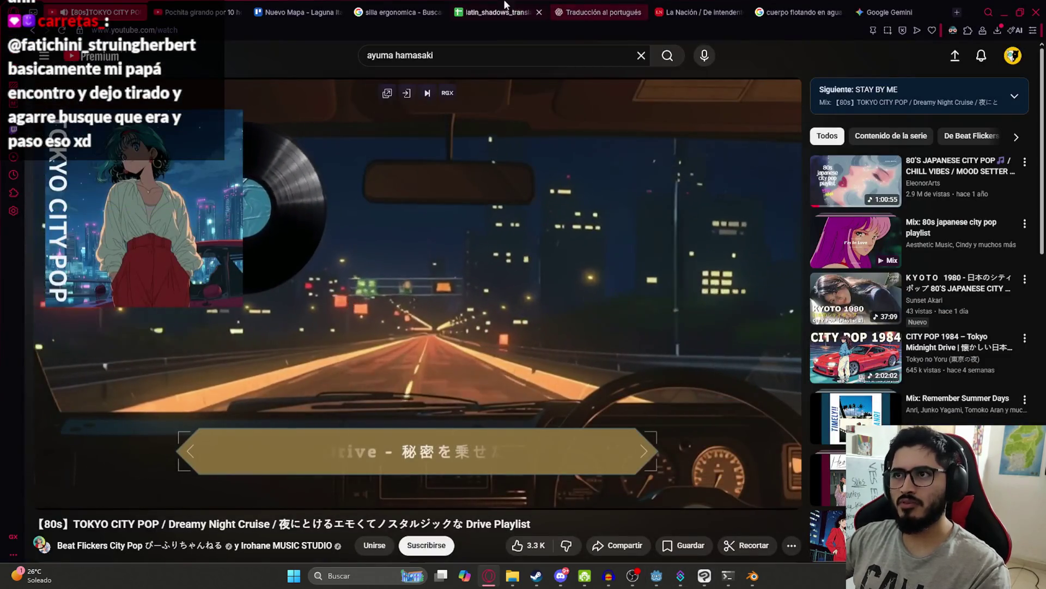
click(294, 12)
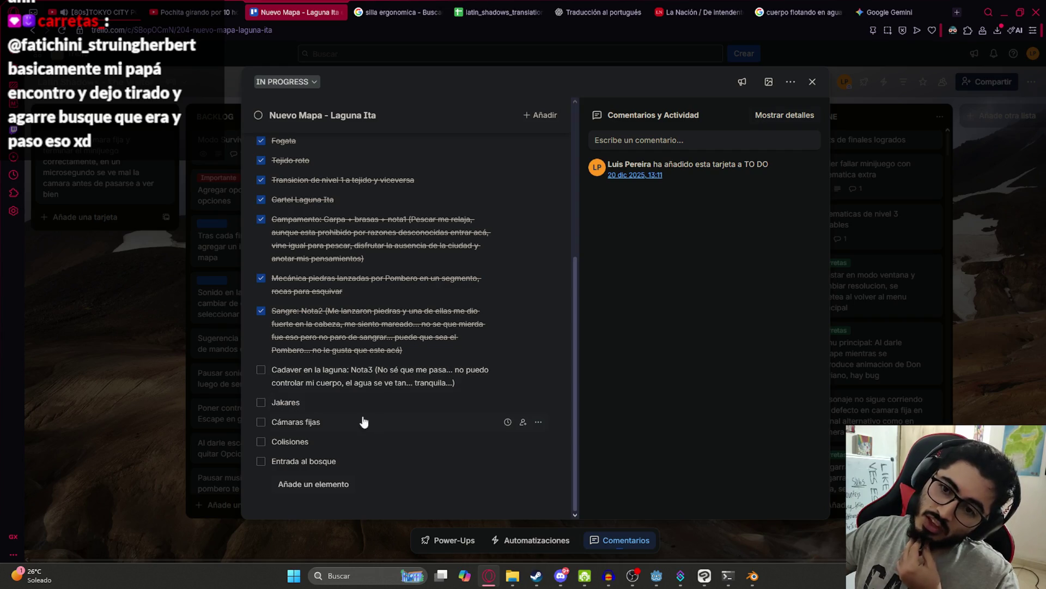
Step: Drag the Extra Ending 7 - Laguna Ita card from TO DO into IN PROGRESS
click(111, 364)
scroll(446, 314, down, 5)
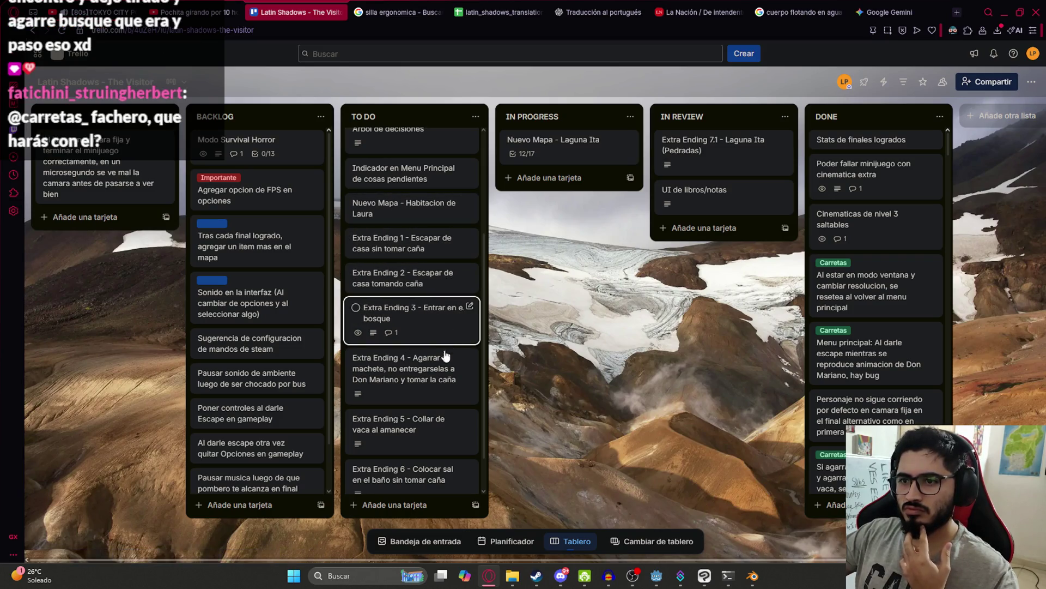
scroll(444, 392, down, 1)
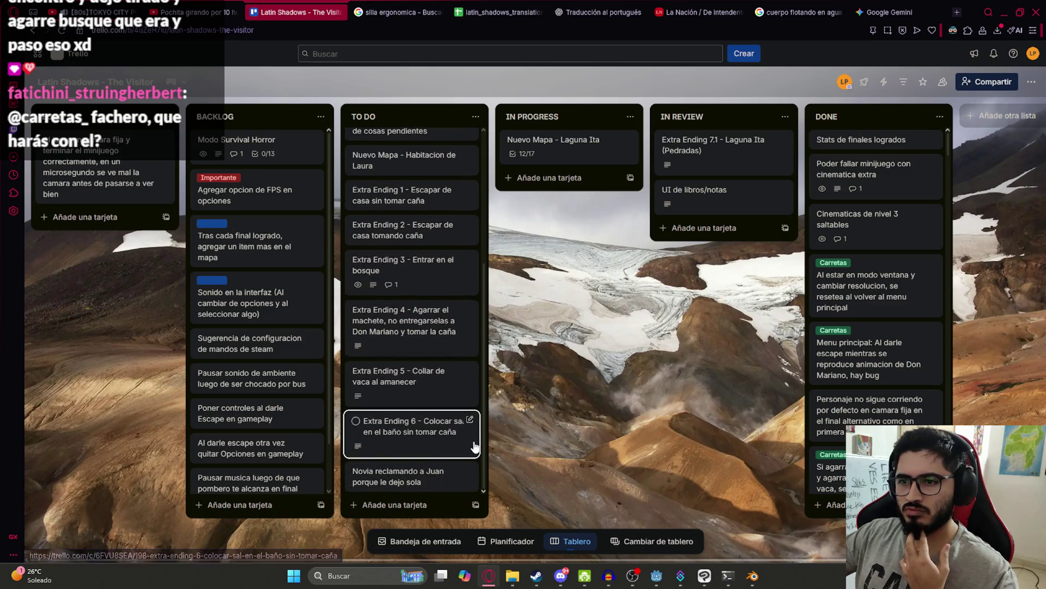
scroll(461, 414, up, 4)
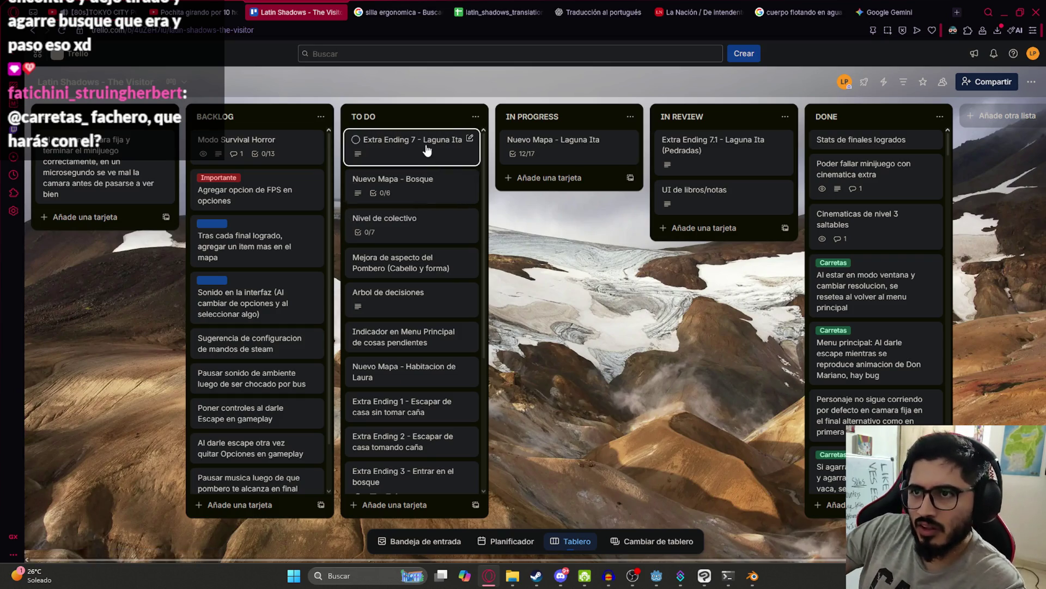
mouse_move(425, 148)
mouse_down()
mouse_move(540, 154)
mouse_move(545, 164)
mouse_move(565, 155)
mouse_move(555, 197)
mouse_up()
click(555, 197)
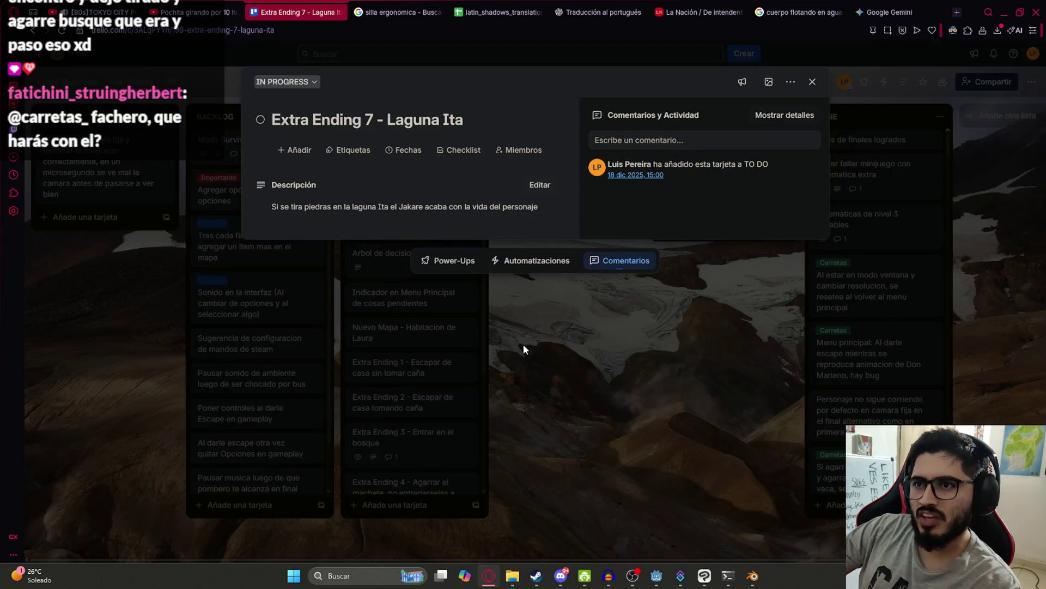
click(524, 349)
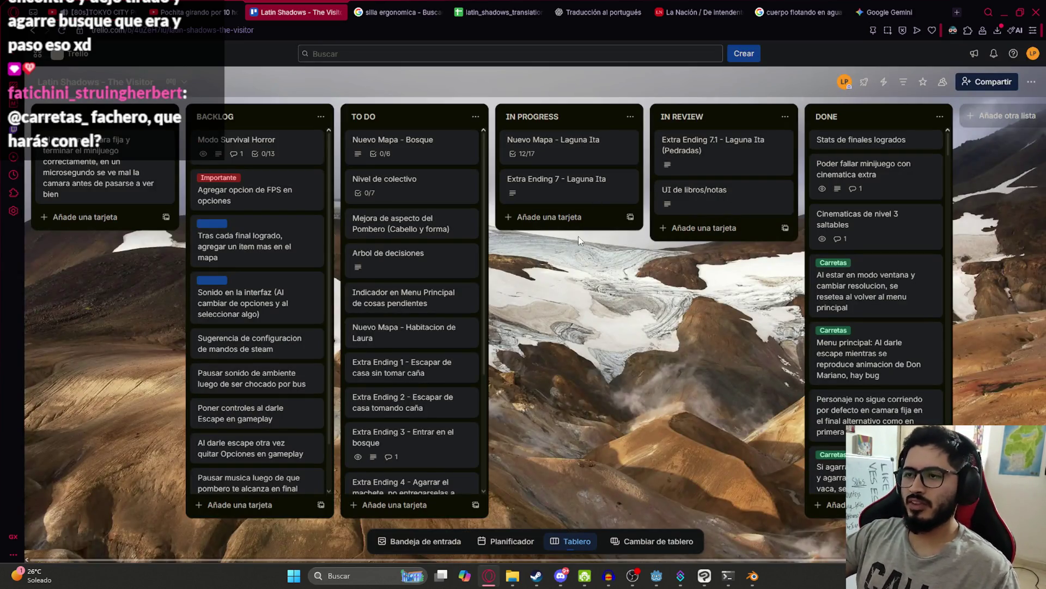